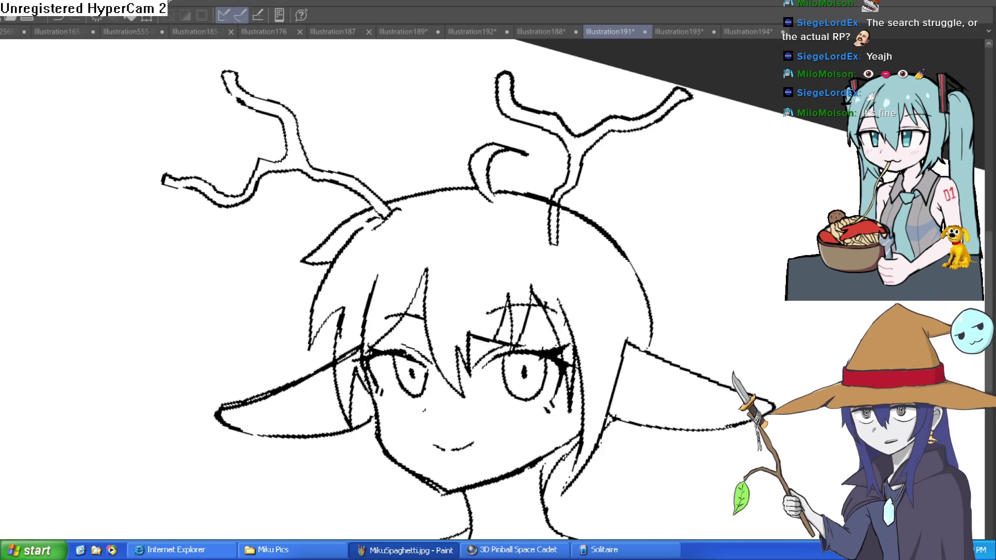
# Discard a stray zigzag stroke and redraw the right antler's base with a closed bottom
pyautogui.moveTo(689, 305)
pyautogui.mouseDown()
pyautogui.moveTo(835, 312)
pyautogui.moveTo(775, 192)
pyautogui.mouseUp()
pyautogui.hotkey('ctrl', 'z')
pyautogui.scroll(5, 652, 163)
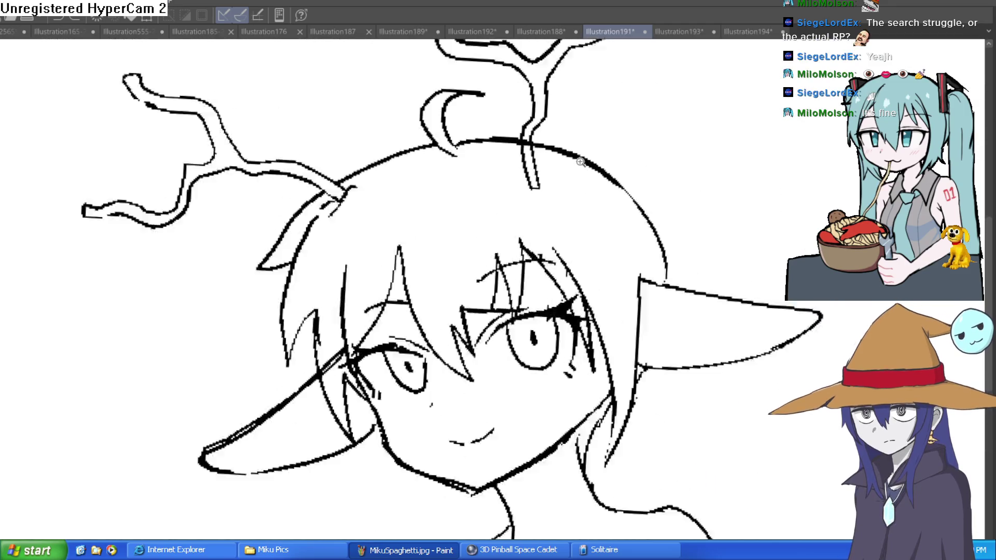
pyautogui.moveTo(545, 180); pyautogui.dragTo(534, 177)
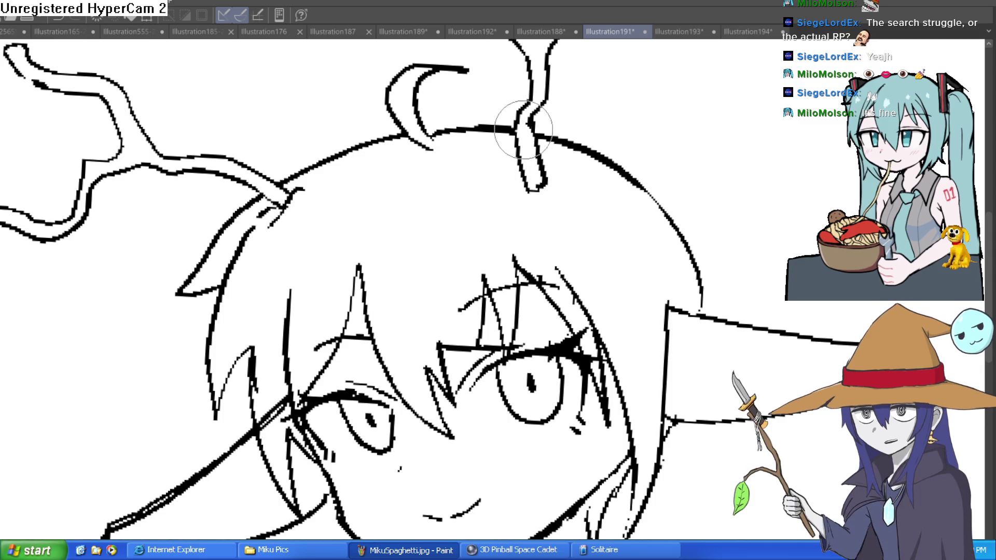
# Erase the head outline inside the antler base and shrink the brush
pyautogui.moveTo(524, 135); pyautogui.dragTo(539, 91)
pyautogui.press('[')
pyautogui.press('[')
pyautogui.press('[')
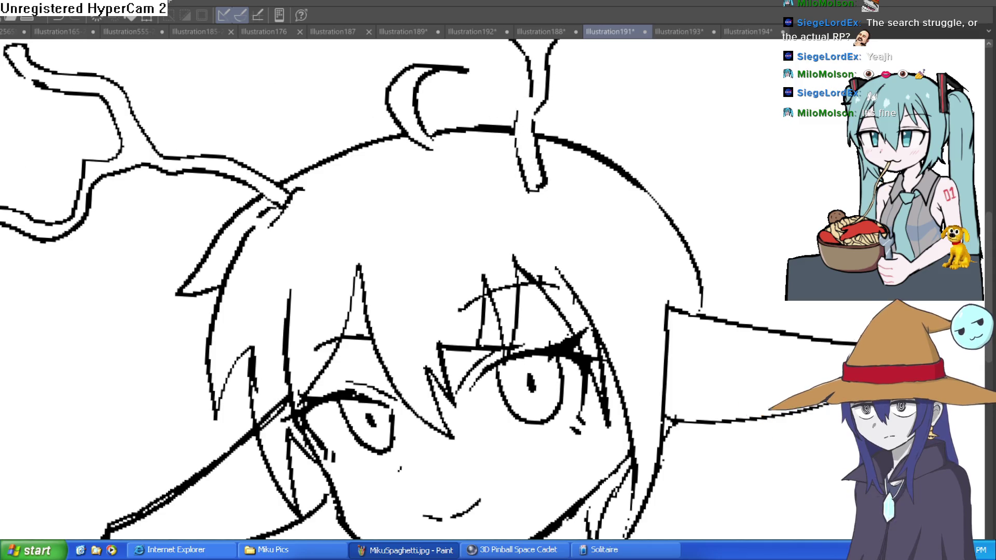
pyautogui.scroll(-5, 516, 112)
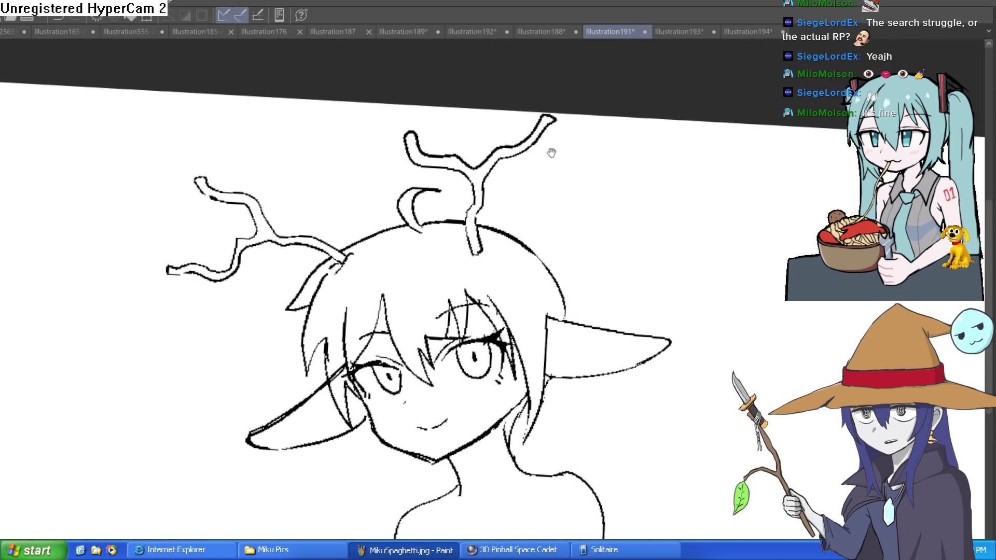
pyautogui.scroll(5, 551, 150)
# Draw round balls below the right antler tip and on the left antler, then enlarge the brush
pyautogui.moveTo(550, 150)
pyautogui.mouseDown()
pyautogui.moveTo(545, 201)
pyautogui.moveTo(550, 139)
pyautogui.mouseUp()
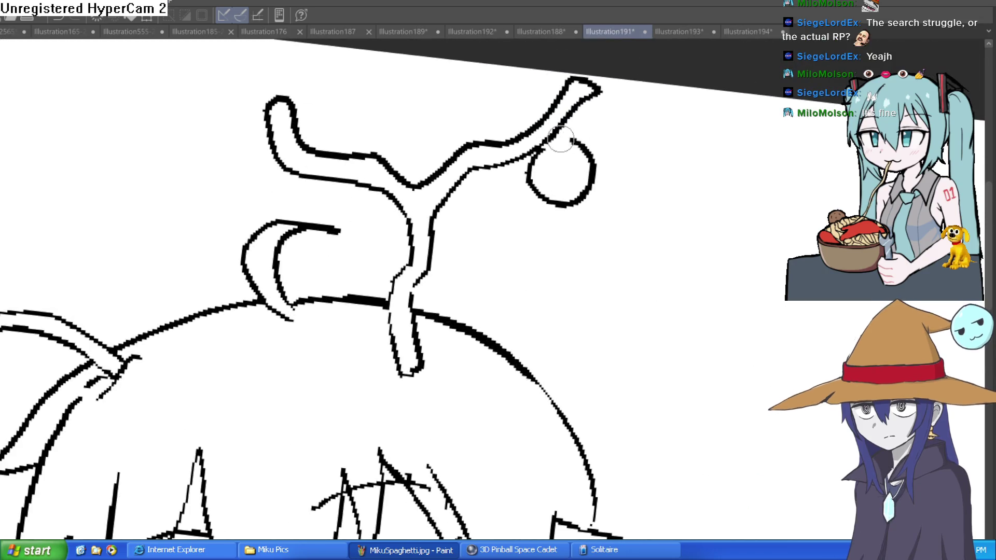
pyautogui.moveTo(267, 156)
pyautogui.mouseDown()
pyautogui.moveTo(233, 208)
pyautogui.moveTo(280, 150)
pyautogui.mouseUp()
pyautogui.press(']')
pyautogui.press(']')
pyautogui.press(']')
pyautogui.scroll(-5, 276, 153)
pyautogui.scroll(2, 263, 222)
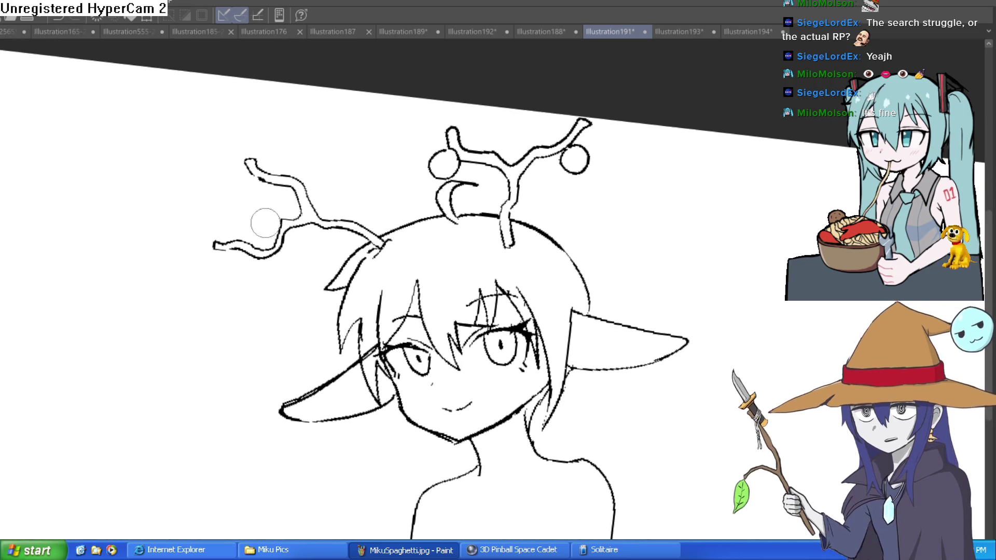
pyautogui.scroll(2, 332, 205)
pyautogui.scroll(2, 332, 205)
# Sketch a loop on the left antler and discard it
pyautogui.moveTo(249, 267)
pyautogui.mouseDown()
pyautogui.moveTo(311, 244)
pyautogui.moveTo(250, 307)
pyautogui.moveTo(322, 271)
pyautogui.moveTo(283, 254)
pyautogui.moveTo(277, 264)
pyautogui.mouseUp()
pyautogui.hotkey('ctrl', 'z')
pyautogui.scroll(-3, 290, 243)
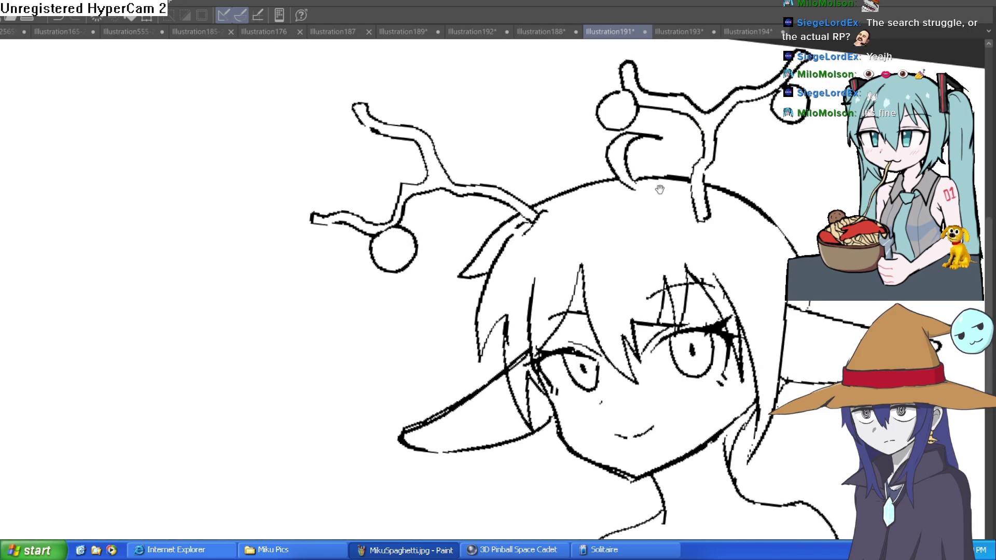
pyautogui.scroll(1, 321, 197)
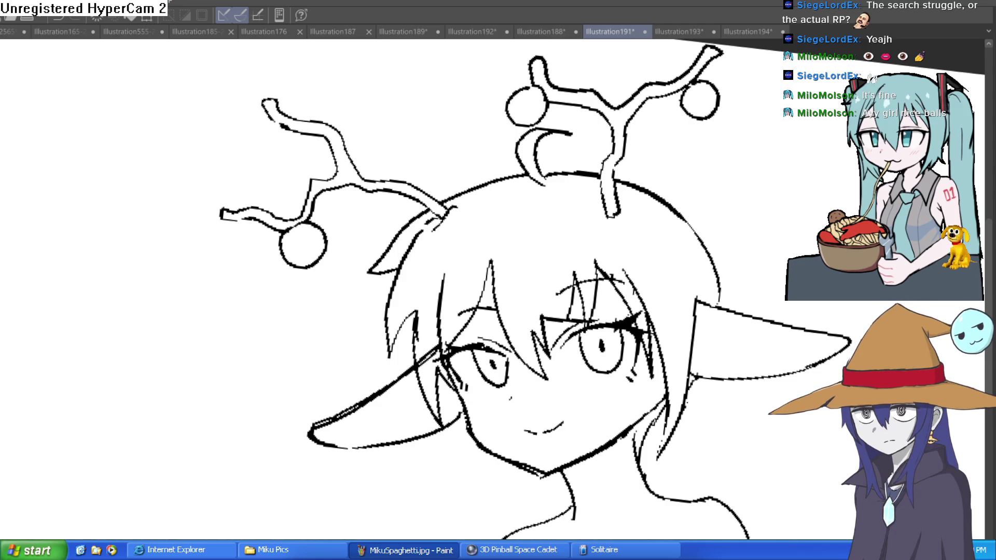
pyautogui.scroll(2, 387, 133)
pyautogui.scroll(2, 241, 107)
pyautogui.scroll(2, 311, 140)
# Draw a ball hanging below the antler's upper branch
pyautogui.moveTo(302, 159)
pyautogui.mouseDown()
pyautogui.moveTo(403, 220)
pyautogui.moveTo(389, 158)
pyautogui.mouseUp()
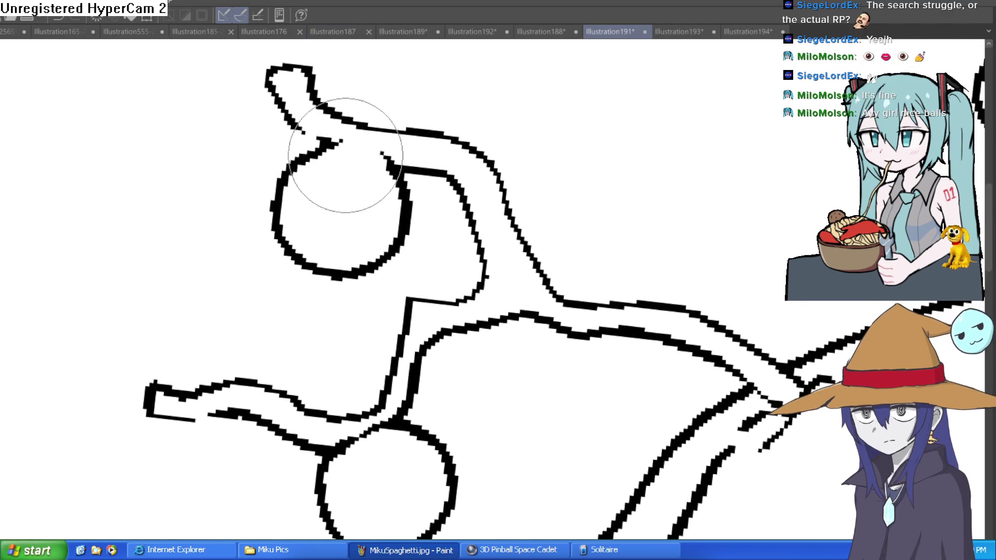
pyautogui.scroll(-2, 345, 155)
pyautogui.scroll(-1, 518, 169)
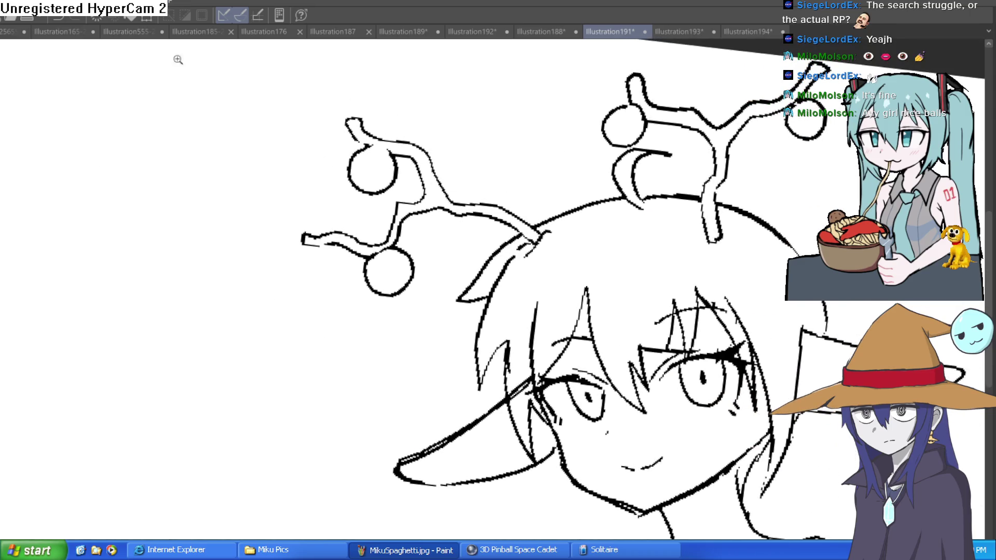
pyautogui.scroll(3, 391, 127)
# Try joining the ball's top to the antler branch, undoing the stray and thick junction strokes
pyautogui.moveTo(358, 178)
pyautogui.mouseDown()
pyautogui.moveTo(402, 185)
pyautogui.moveTo(426, 222)
pyautogui.moveTo(423, 189)
pyautogui.mouseUp()
pyautogui.scroll(-4, 561, 182)
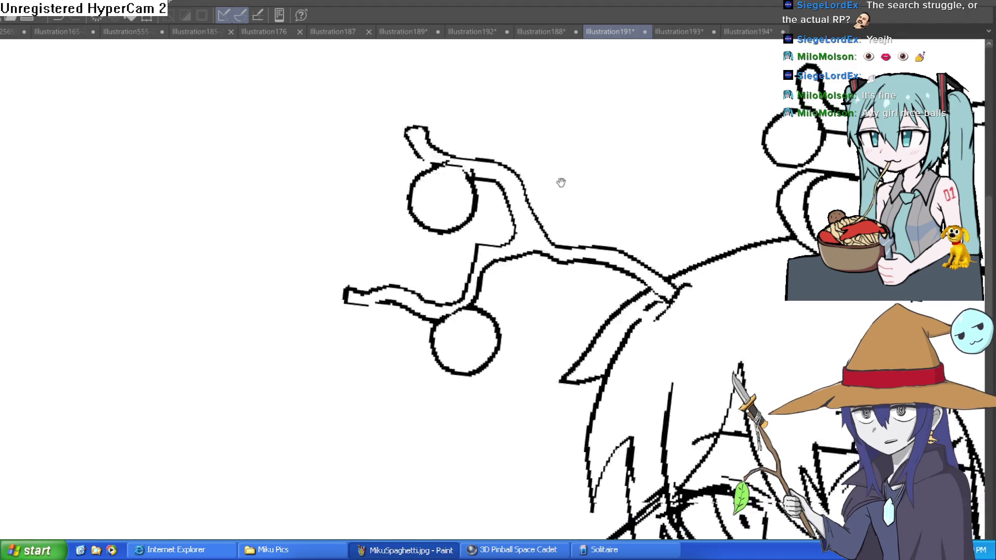
pyautogui.scroll(3, 464, 339)
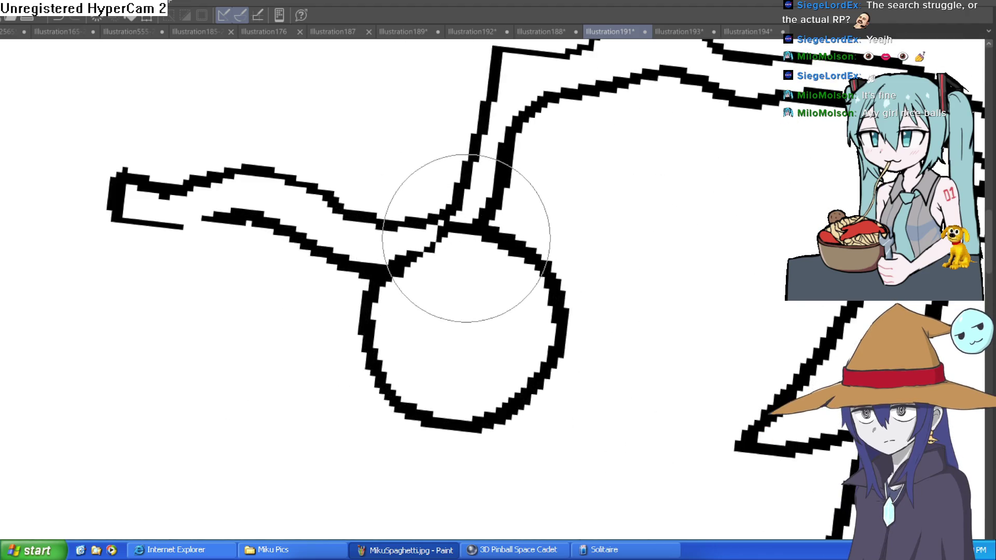
pyautogui.hotkey('ctrl', 'z')
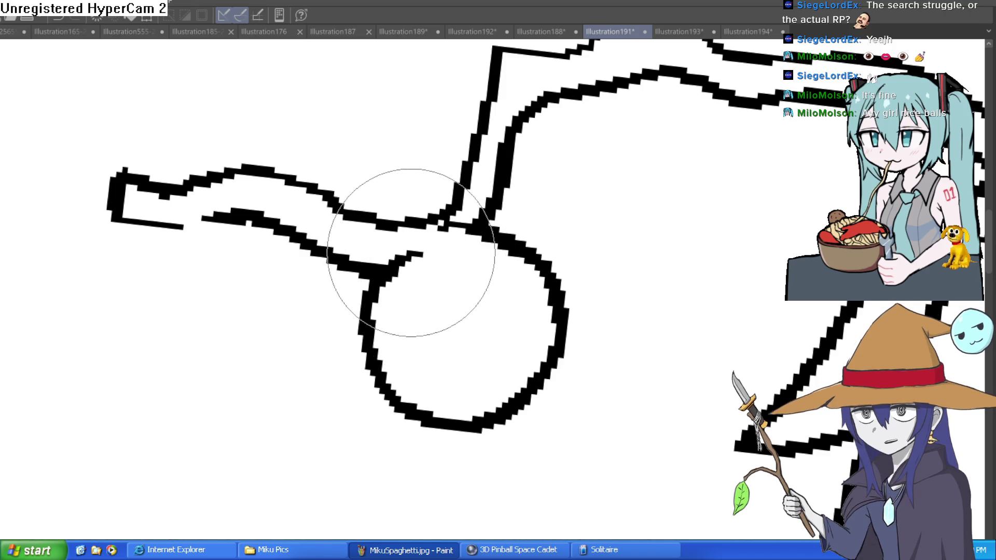
pyautogui.scroll(-1, 494, 205)
pyautogui.scroll(-2, 550, 218)
pyautogui.scroll(-2, 579, 208)
pyautogui.scroll(1, 579, 208)
pyautogui.scroll(2, 550, 192)
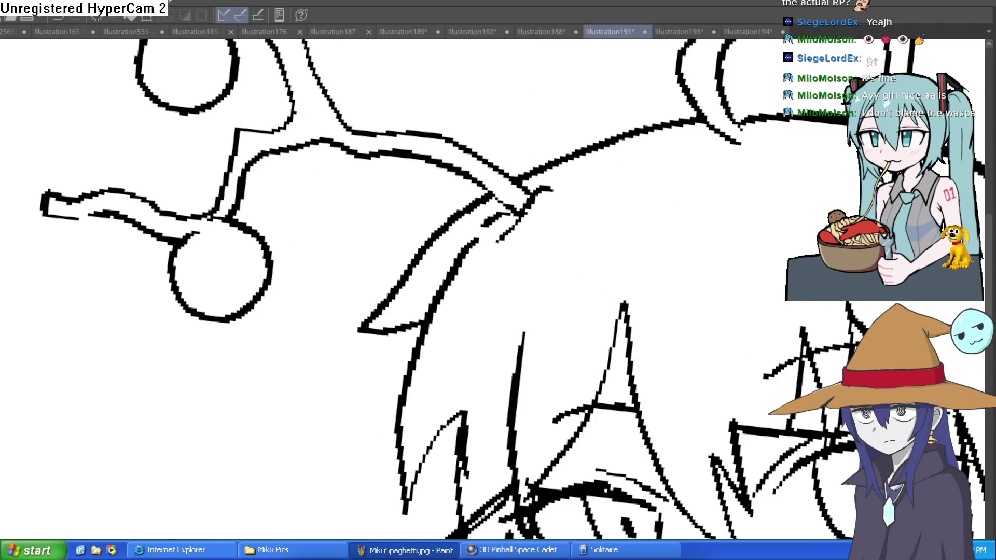
pyautogui.scroll(1, 519, 184)
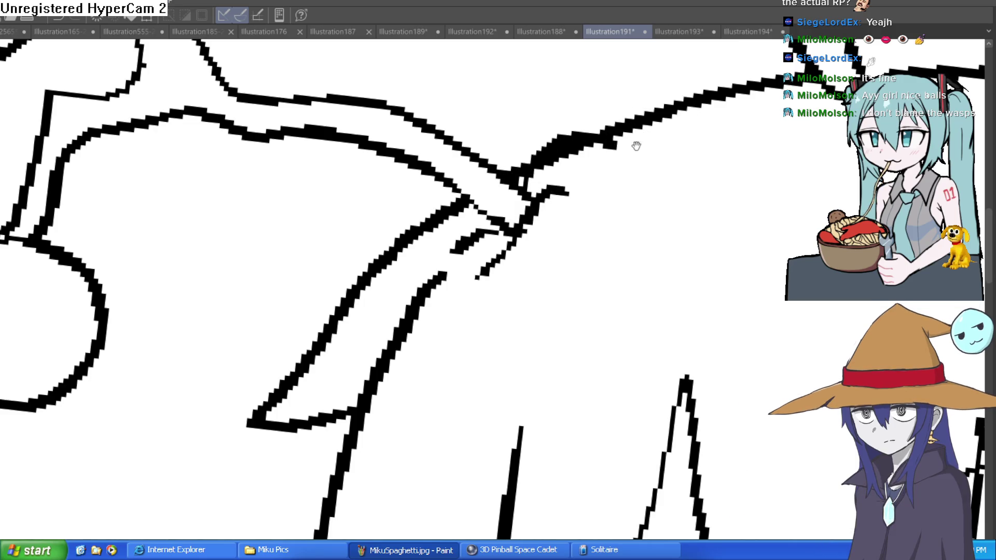
pyautogui.scroll(-2, 675, 218)
pyautogui.scroll(1, 672, 231)
pyautogui.hotkey('ctrl', 'z')
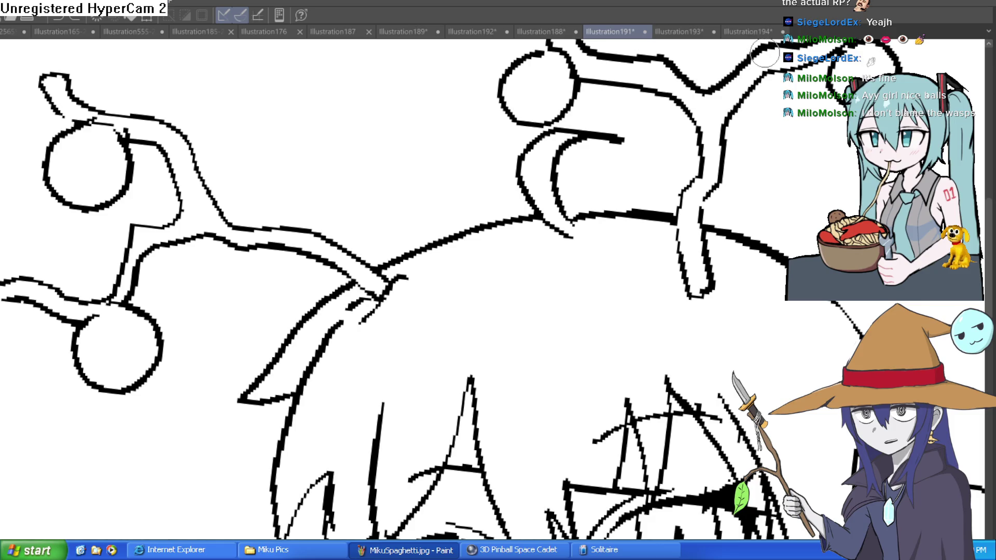
# Redraw the antler-to-head junction line and a smoother line along the head top
pyautogui.moveTo(543, 215); pyautogui.dragTo(409, 239)
pyautogui.hotkey('ctrl', 'z')
pyautogui.moveTo(363, 284)
pyautogui.mouseDown()
pyautogui.moveTo(389, 250)
pyautogui.moveTo(542, 217)
pyautogui.moveTo(384, 267)
pyautogui.mouseUp()
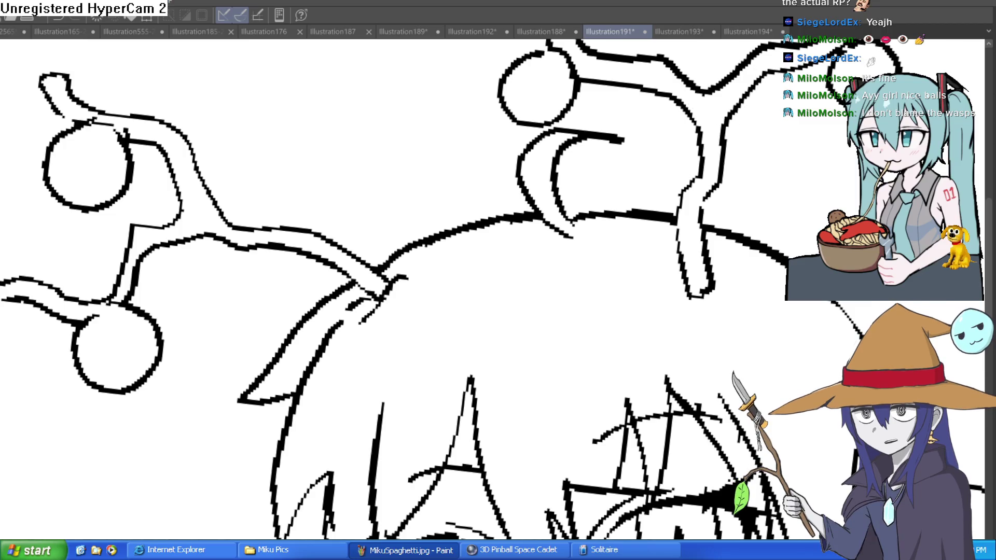
pyautogui.scroll(-3, 719, 282)
pyautogui.scroll(2, 682, 205)
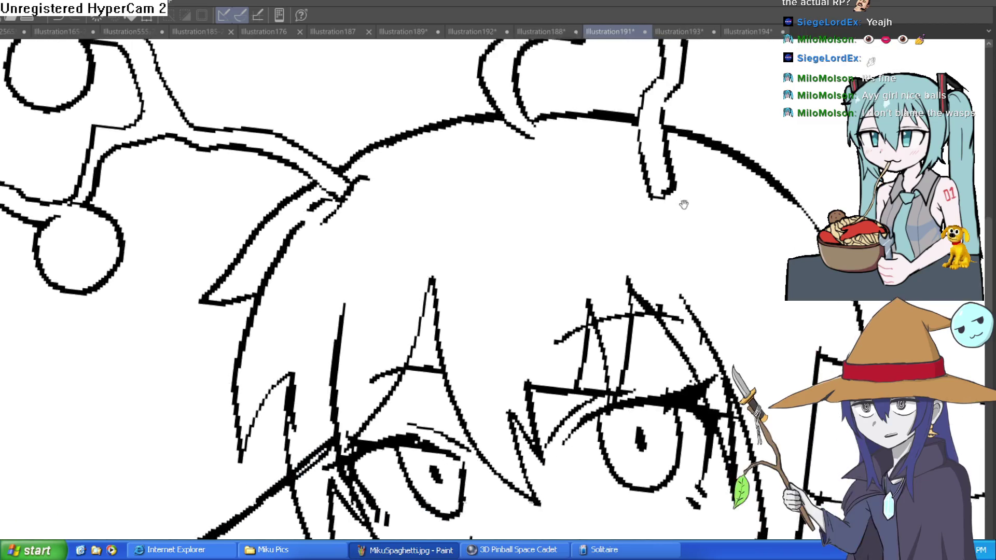
pyautogui.scroll(-1, 743, 231)
pyautogui.scroll(-1, 732, 229)
pyautogui.scroll(2, 727, 244)
pyautogui.scroll(1, 720, 253)
# Erase the stray overlapping lines at the upper antler junction
pyautogui.moveTo(721, 253); pyautogui.dragTo(716, 271)
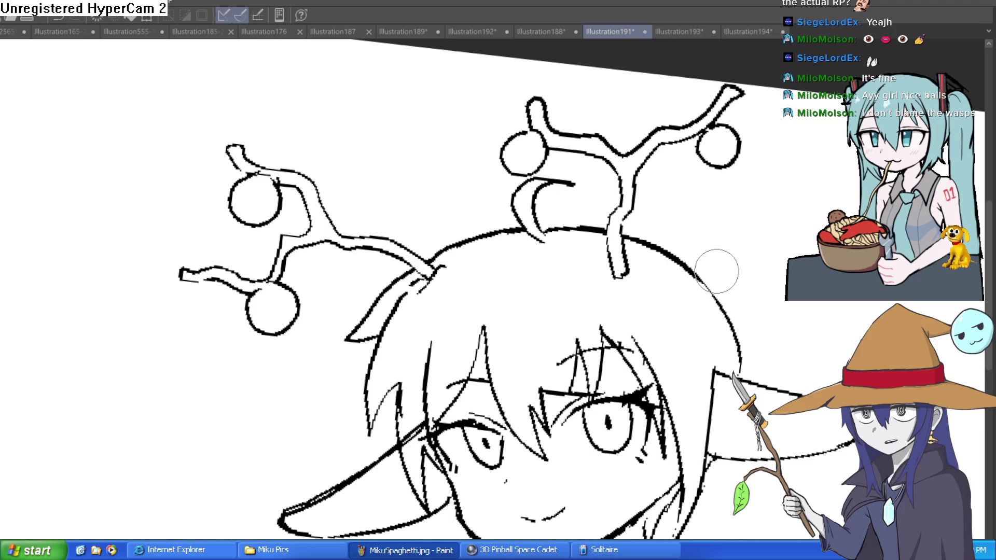
pyautogui.scroll(2, 571, 133)
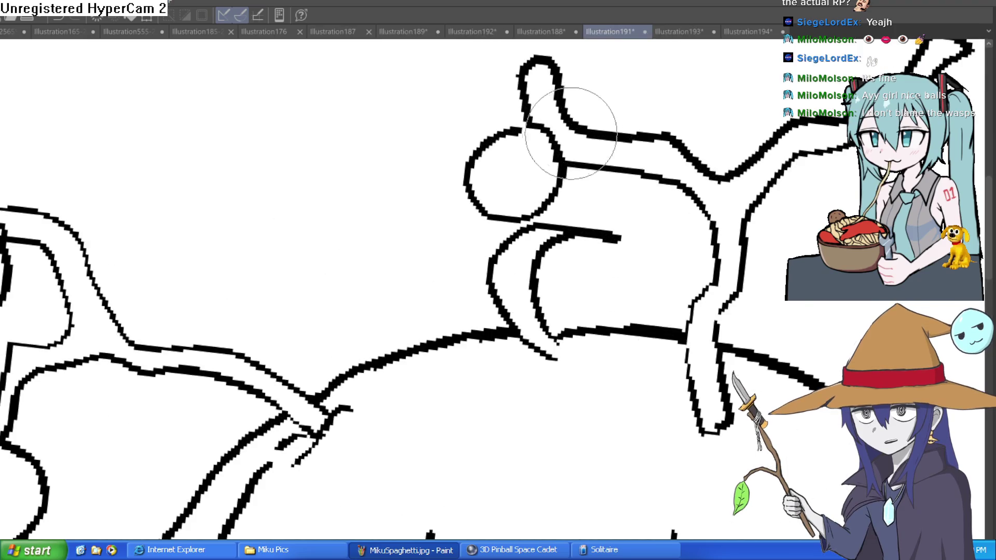
pyautogui.moveTo(527, 138); pyautogui.dragTo(540, 145)
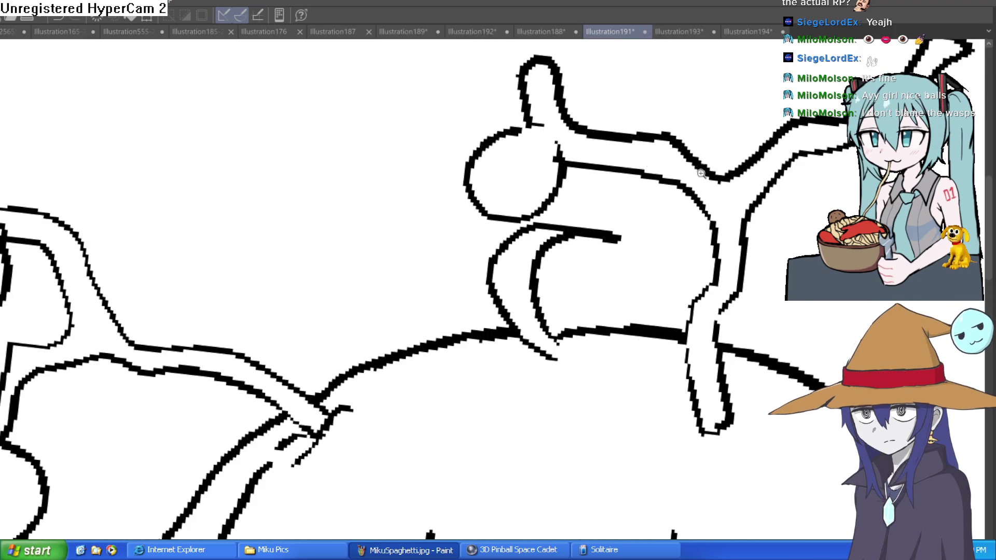
pyautogui.scroll(-2, 701, 173)
pyautogui.scroll(-2, 763, 222)
pyautogui.scroll(-1, 732, 215)
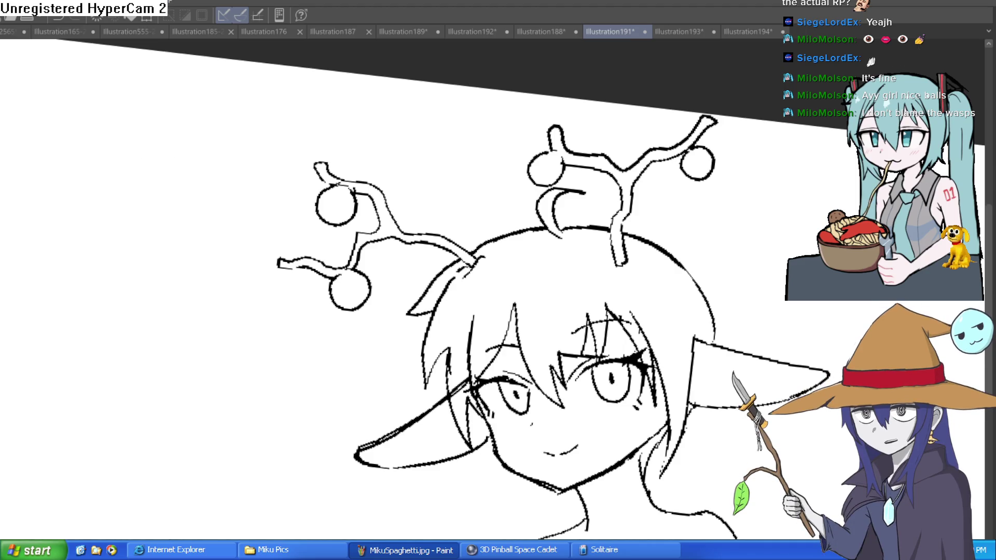
pyautogui.scroll(3, 502, 428)
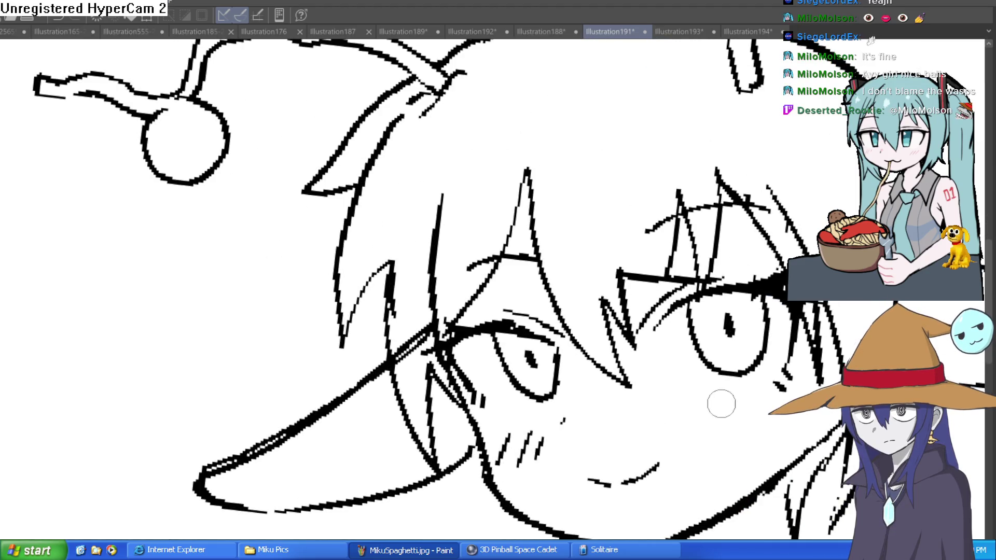
pyautogui.scroll(-2, 670, 335)
pyautogui.moveTo(670, 334); pyautogui.dragTo(714, 206)
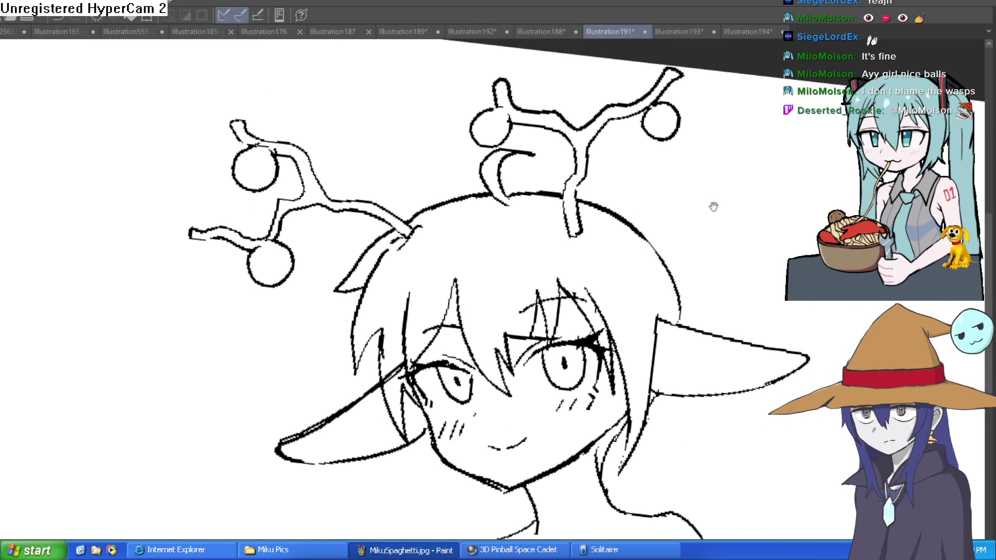
pyautogui.scroll(-2, 714, 207)
pyautogui.scroll(1, 737, 256)
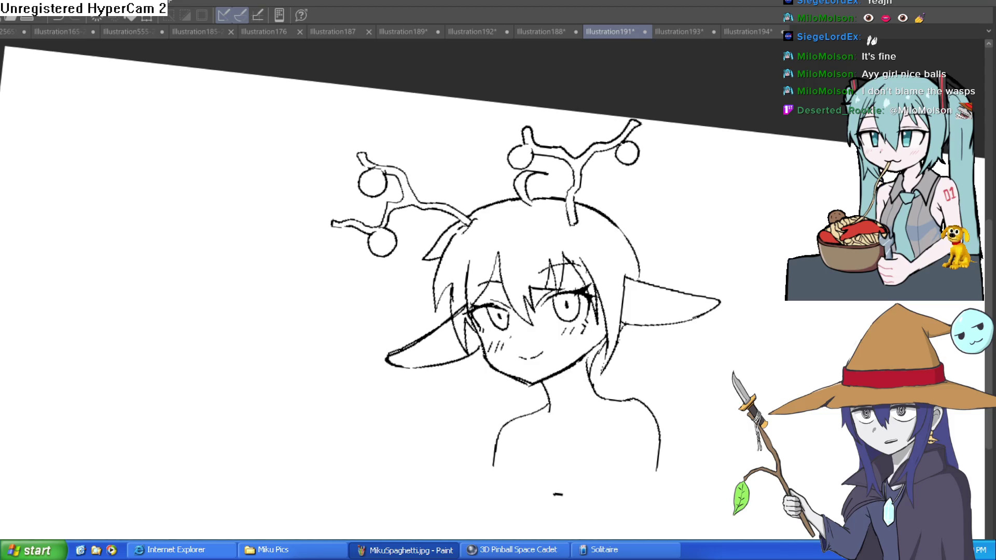
pyautogui.click(537, 33)
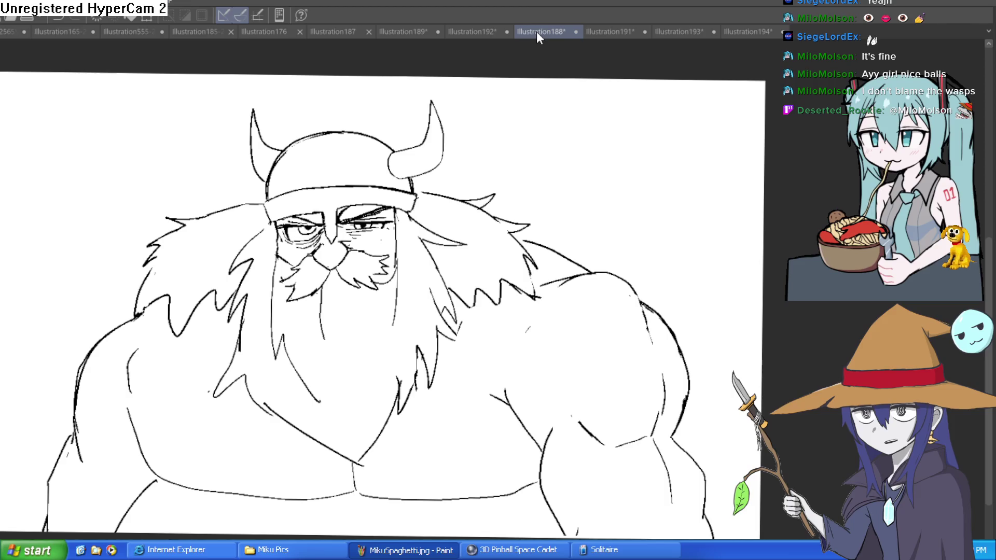
# Add two strokes down the viking's beard
pyautogui.moveTo(400, 268)
pyautogui.mouseDown()
pyautogui.moveTo(390, 366)
pyautogui.moveTo(340, 418)
pyautogui.moveTo(343, 373)
pyautogui.mouseUp()
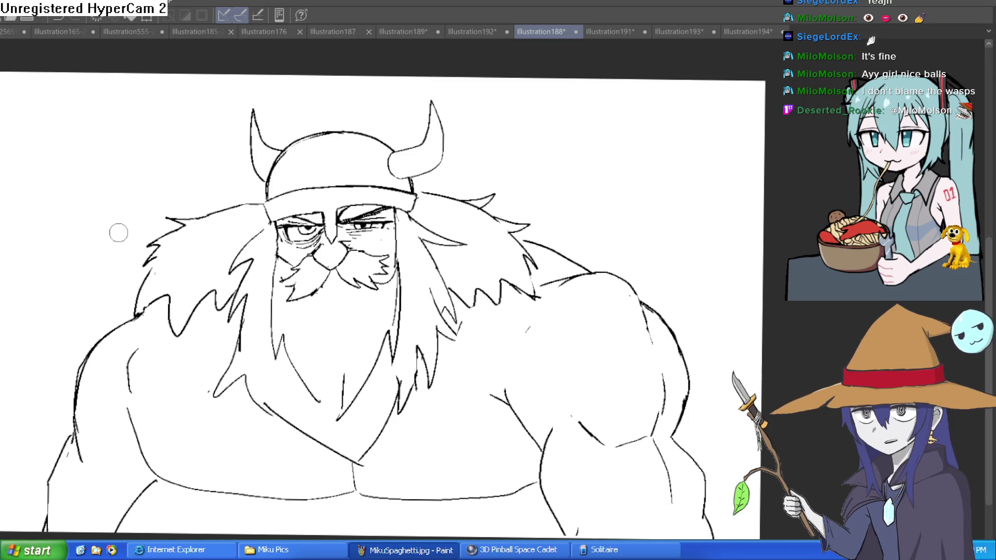
pyautogui.scroll(3, 383, 300)
pyautogui.scroll(2, 356, 301)
pyautogui.moveTo(359, 303)
pyautogui.mouseDown()
pyautogui.moveTo(346, 369)
pyautogui.moveTo(356, 300)
pyautogui.mouseUp()
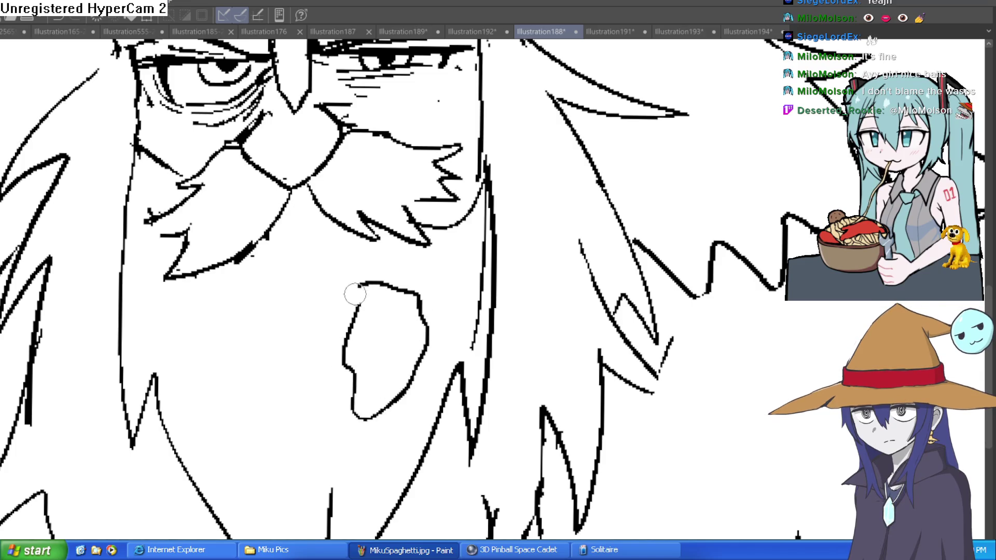
# Redraw the misplaced diagonal beard stroke, then add right-side and curved beard strokes
pyautogui.moveTo(285, 205); pyautogui.dragTo(230, 298)
pyautogui.hotkey('ctrl', 'z')
pyautogui.moveTo(285, 205); pyautogui.dragTo(238, 298)
pyautogui.moveTo(313, 197)
pyautogui.mouseDown()
pyautogui.moveTo(348, 267)
pyautogui.moveTo(431, 163)
pyautogui.mouseUp()
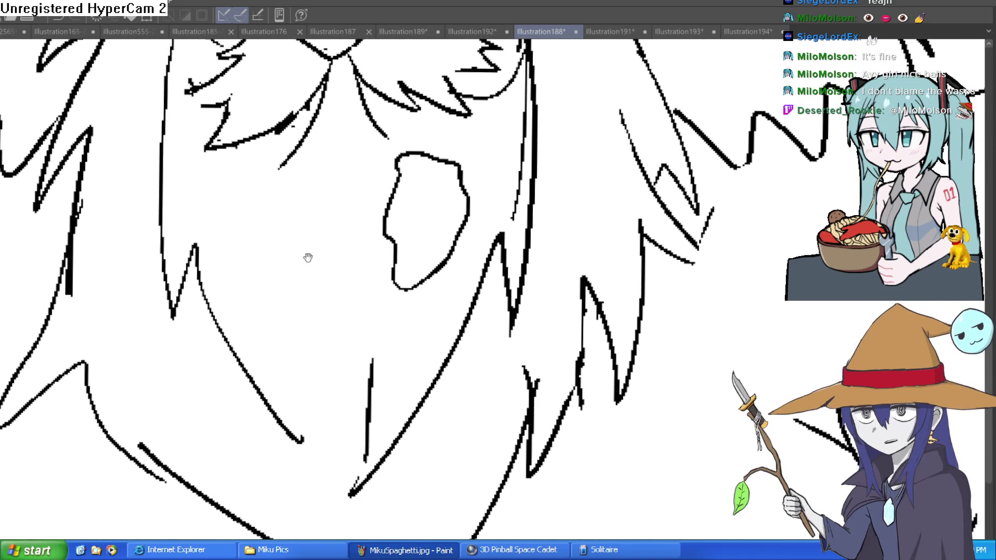
pyautogui.moveTo(195, 205); pyautogui.dragTo(255, 356)
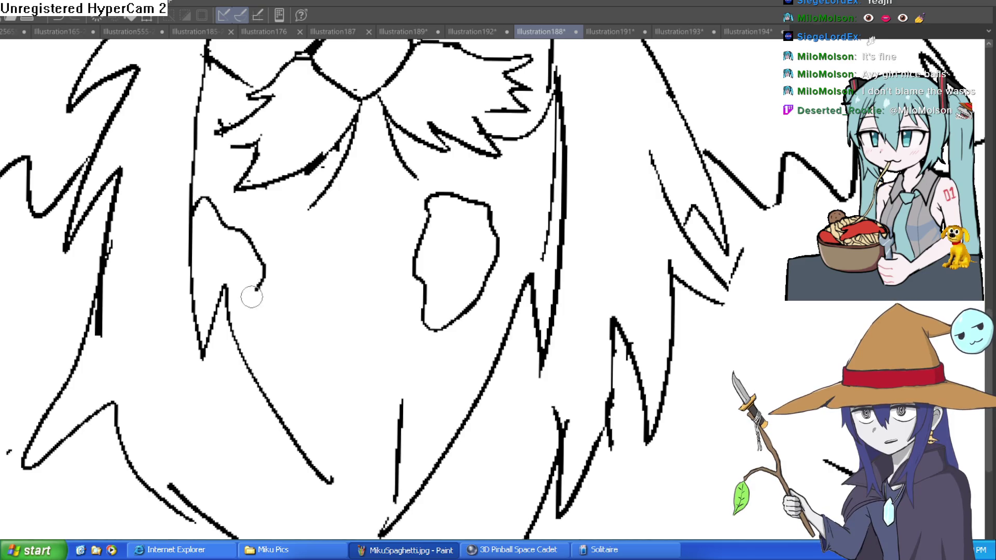
pyautogui.scroll(-3, 524, 222)
pyautogui.scroll(2, 523, 222)
pyautogui.scroll(1, 524, 222)
# Outline the viking's arm with a curve and erase the chest-bottom line
pyautogui.moveTo(523, 222); pyautogui.dragTo(535, 303)
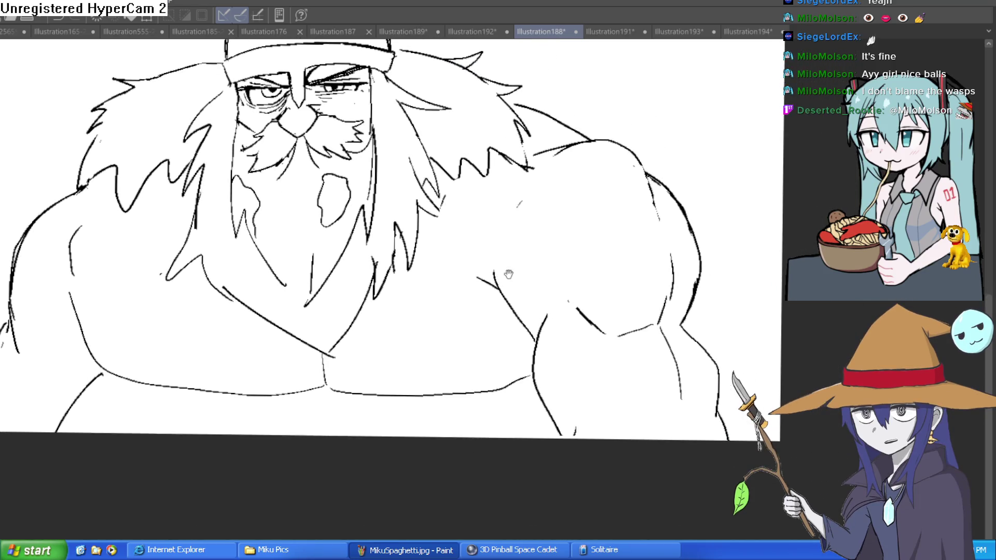
pyautogui.moveTo(522, 416); pyautogui.dragTo(503, 183)
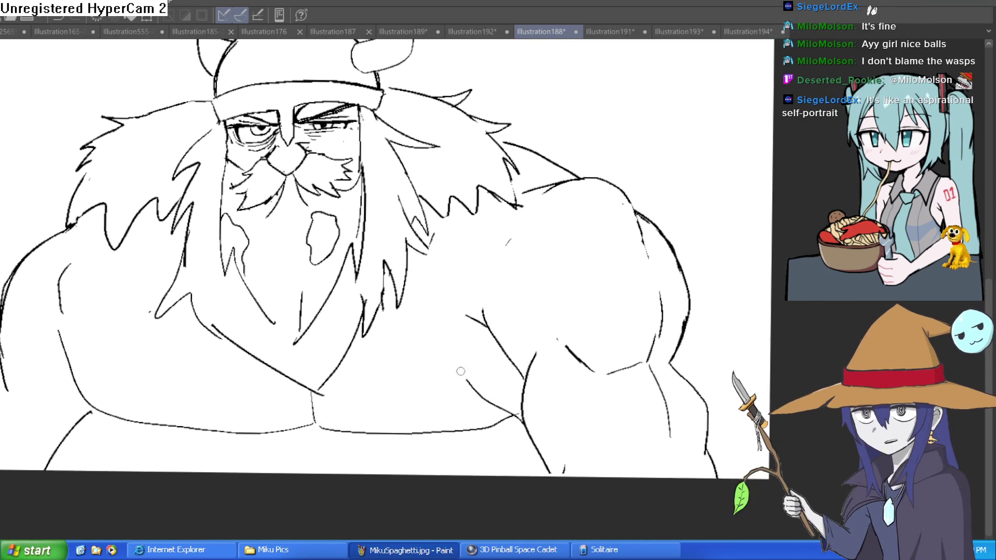
pyautogui.scroll(-4, 506, 249)
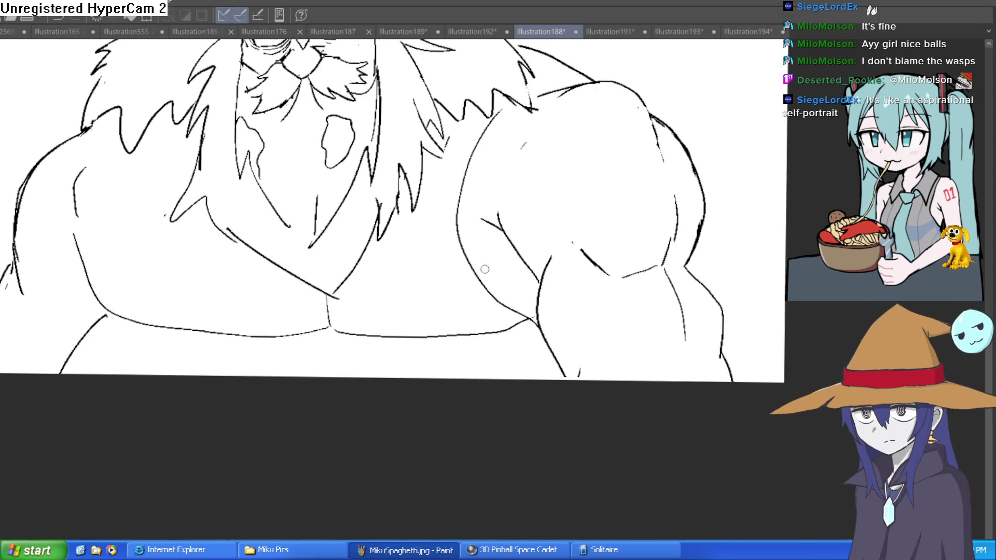
pyautogui.moveTo(492, 336)
pyautogui.mouseDown()
pyautogui.moveTo(398, 338)
pyautogui.moveTo(341, 327)
pyautogui.moveTo(329, 313)
pyautogui.moveTo(319, 329)
pyautogui.moveTo(211, 322)
pyautogui.mouseUp()
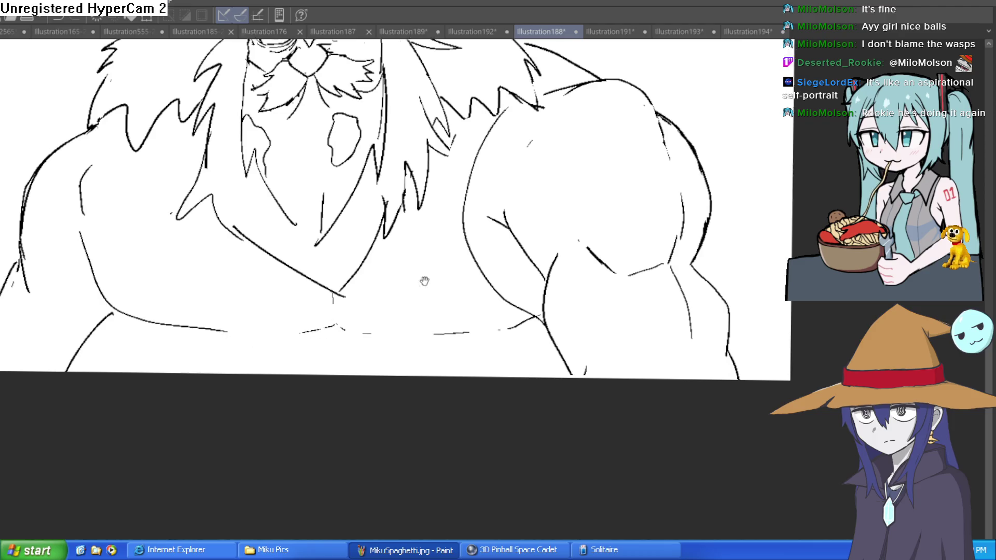
# Tilt the canvas both ways, level it again, and zoom in on the bearded face
pyautogui.press('-')
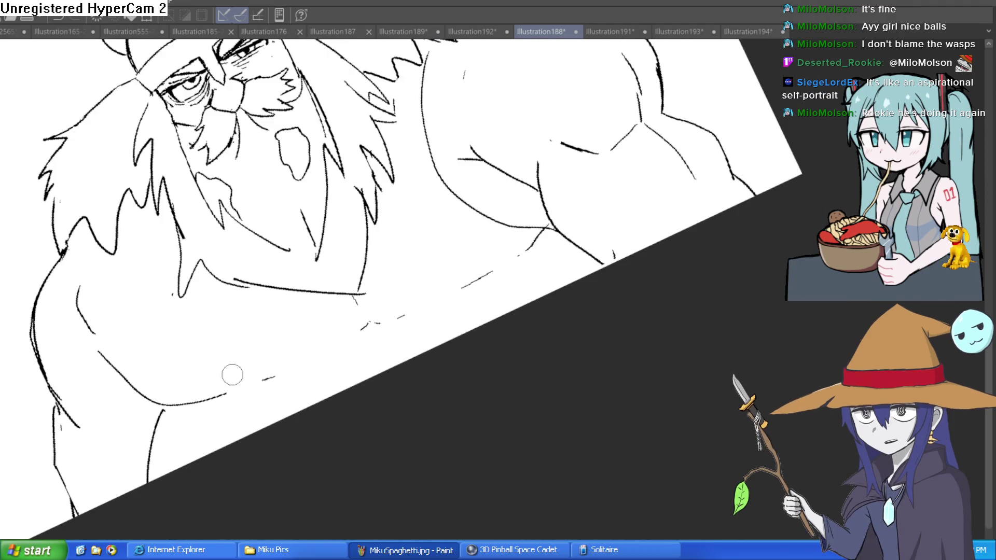
pyautogui.press('^')
pyautogui.press('-')
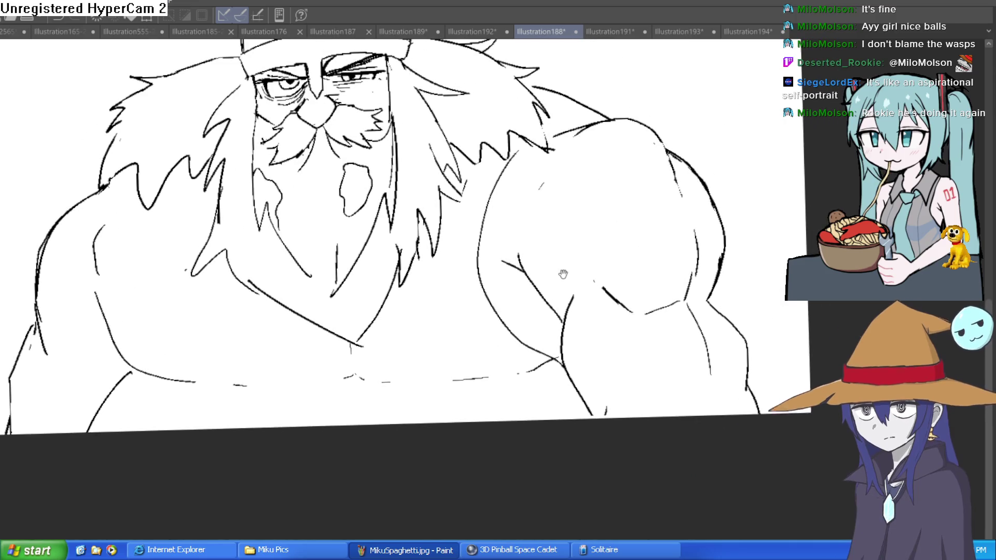
pyautogui.scroll(-2, 462, 189)
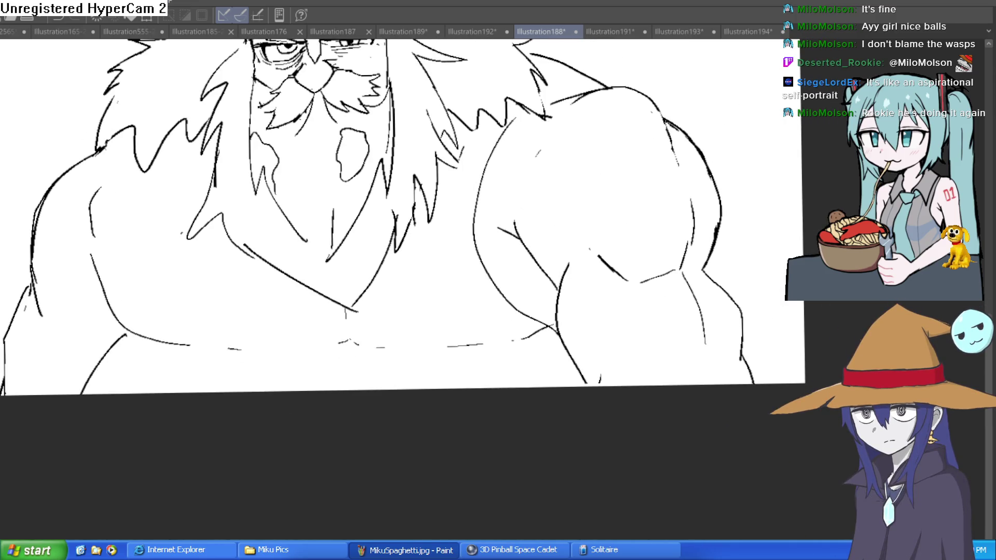
pyautogui.hotkey('ctrl', '+')
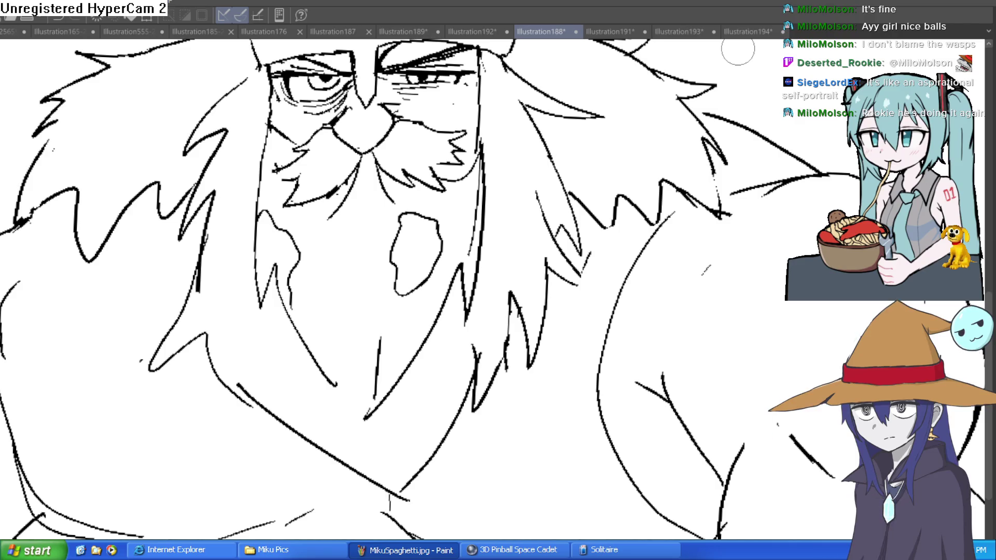
# Erase parts of the mouth outline's edges and a short stretch of hair line
pyautogui.scroll(3, 435, 231)
pyautogui.moveTo(378, 249); pyautogui.dragTo(390, 223)
pyautogui.moveTo(431, 195)
pyautogui.mouseDown()
pyautogui.moveTo(461, 196)
pyautogui.moveTo(438, 318)
pyautogui.moveTo(422, 345)
pyautogui.mouseUp()
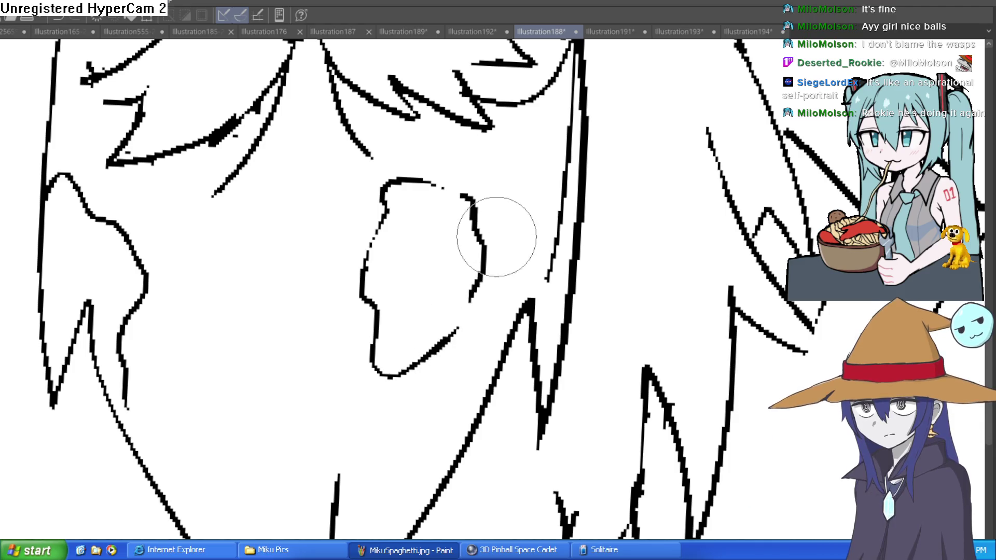
pyautogui.scroll(-2, 506, 275)
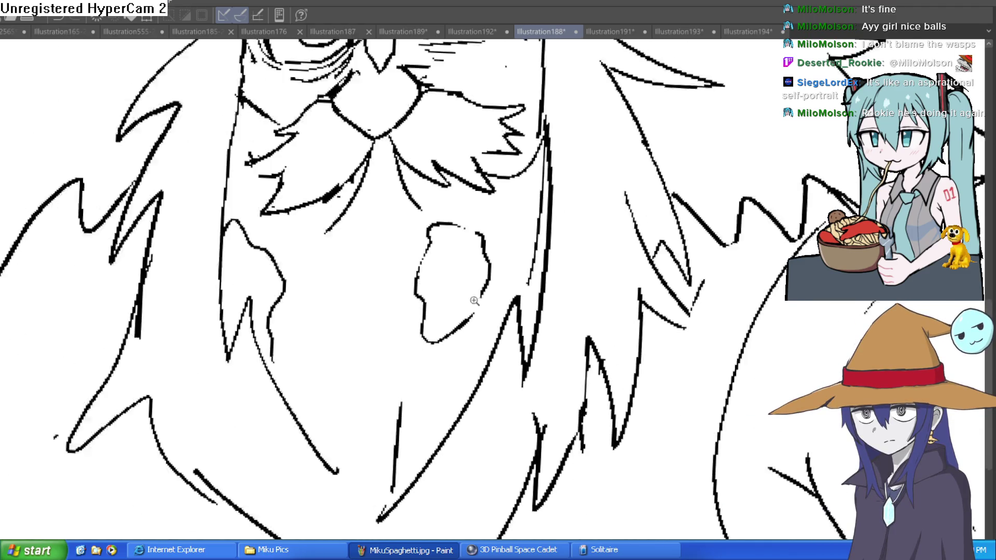
pyautogui.scroll(-1, 509, 280)
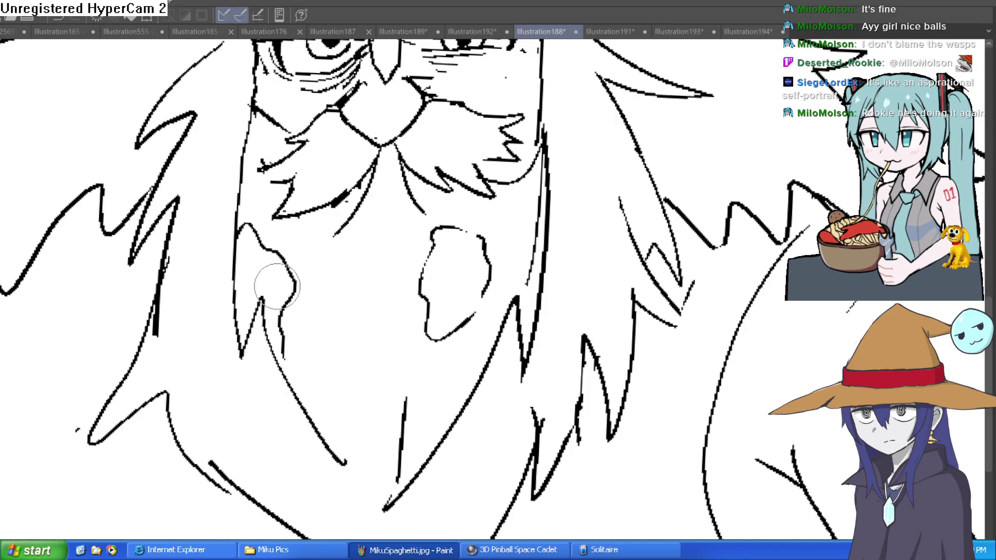
pyautogui.moveTo(281, 266)
pyautogui.mouseDown()
pyautogui.moveTo(289, 271)
pyautogui.moveTo(278, 213)
pyautogui.mouseUp()
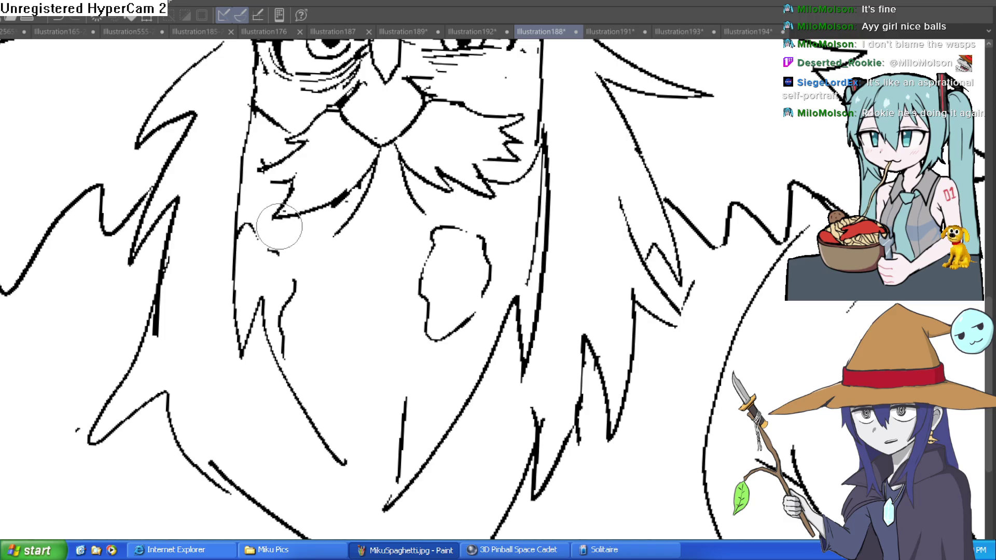
# Zoom in to erase part of the beard blob's bottom outline, then zoom back out
pyautogui.click(475, 251)
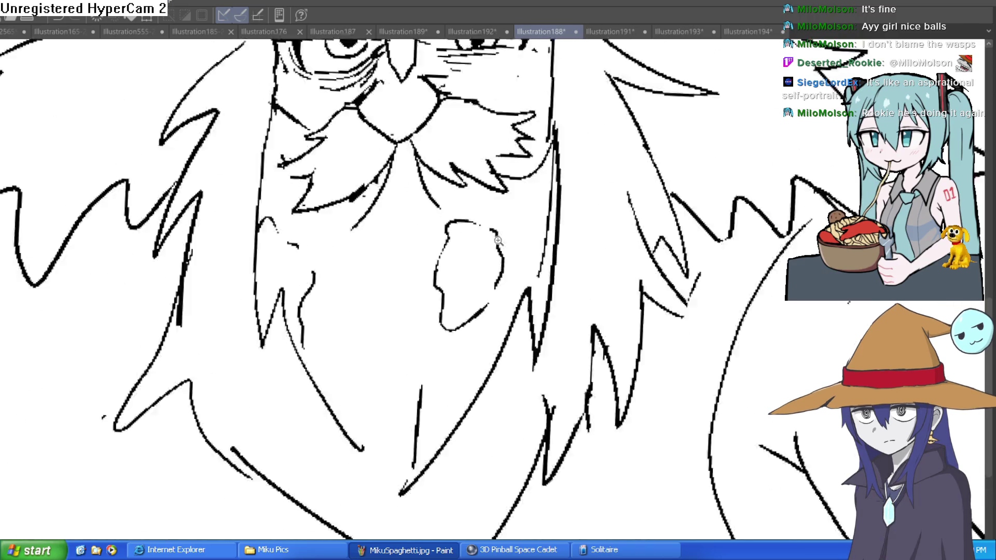
pyautogui.moveTo(460, 329)
pyautogui.mouseDown()
pyautogui.moveTo(460, 345)
pyautogui.moveTo(445, 349)
pyautogui.mouseUp()
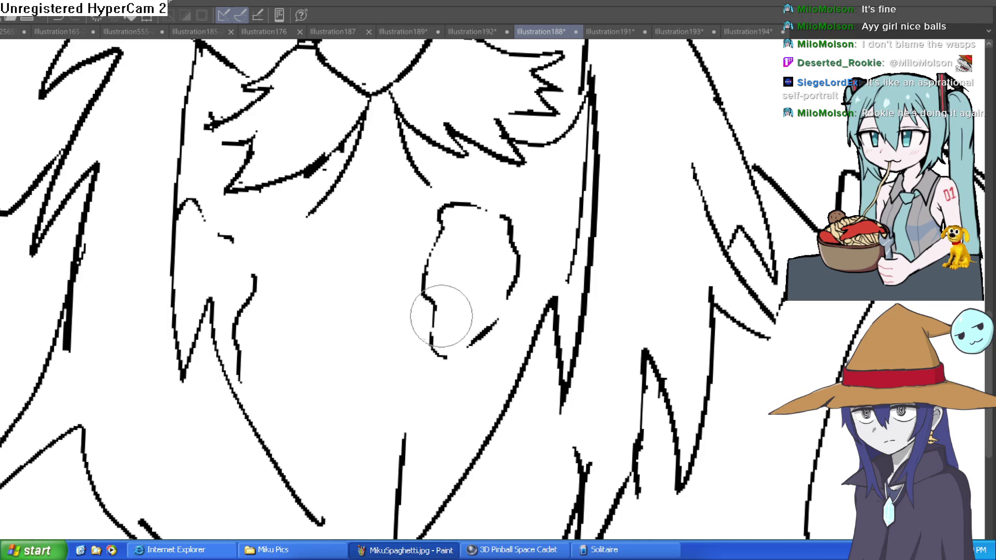
pyautogui.keyDown('alt'); pyautogui.click(571, 267); pyautogui.keyUp('alt')
pyautogui.click(609, 239)
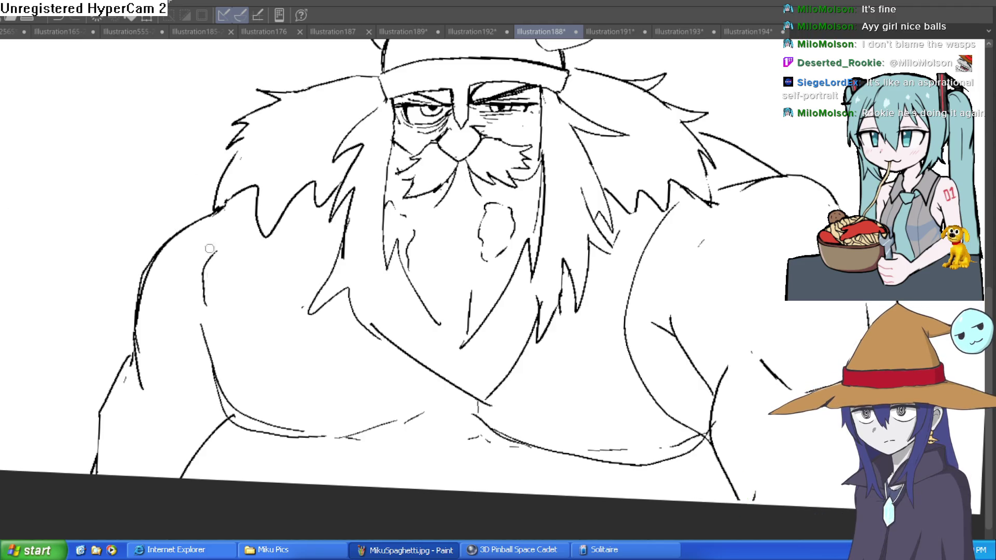
# Draw the left edge of the viking's arm and reposition the view upward
pyautogui.moveTo(216, 380); pyautogui.dragTo(220, 211)
pyautogui.scroll(-5, 770, 160)
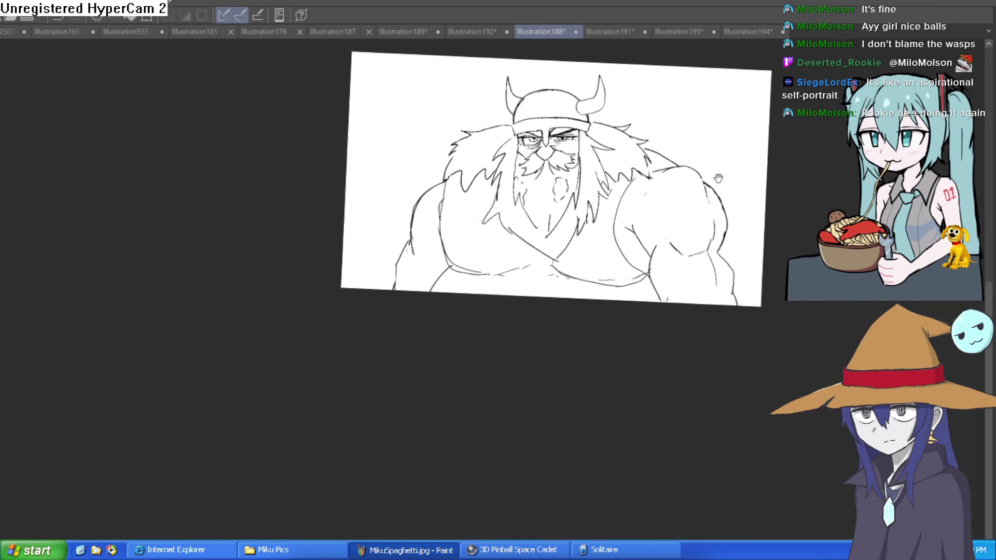
pyautogui.scroll(6, 574, 204)
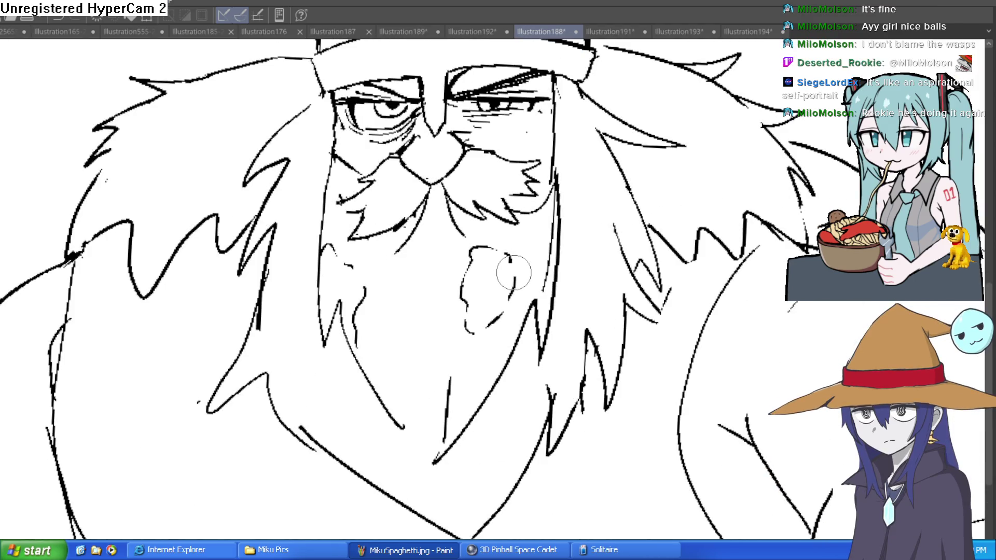
pyautogui.scroll(-5, 773, 218)
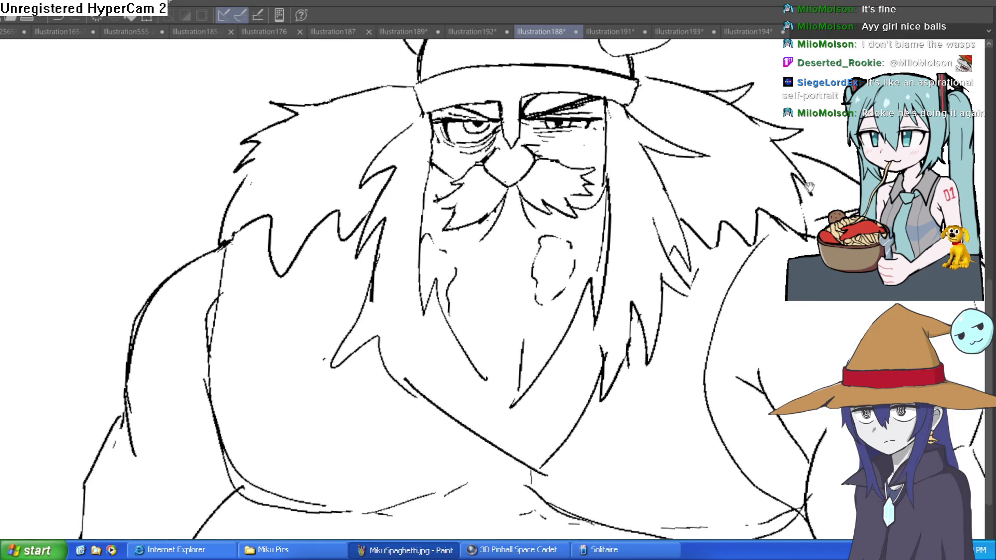
pyautogui.scroll(4, 773, 218)
pyautogui.moveTo(774, 218); pyautogui.dragTo(777, 207)
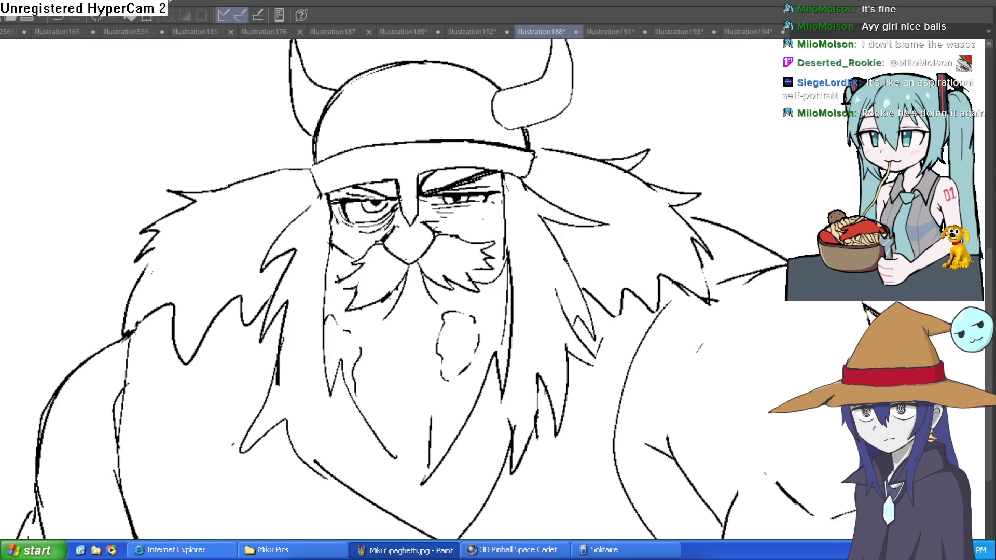
pyautogui.moveTo(685, 266)
pyautogui.mouseDown()
pyautogui.moveTo(701, 198)
pyautogui.moveTo(756, 156)
pyautogui.mouseUp()
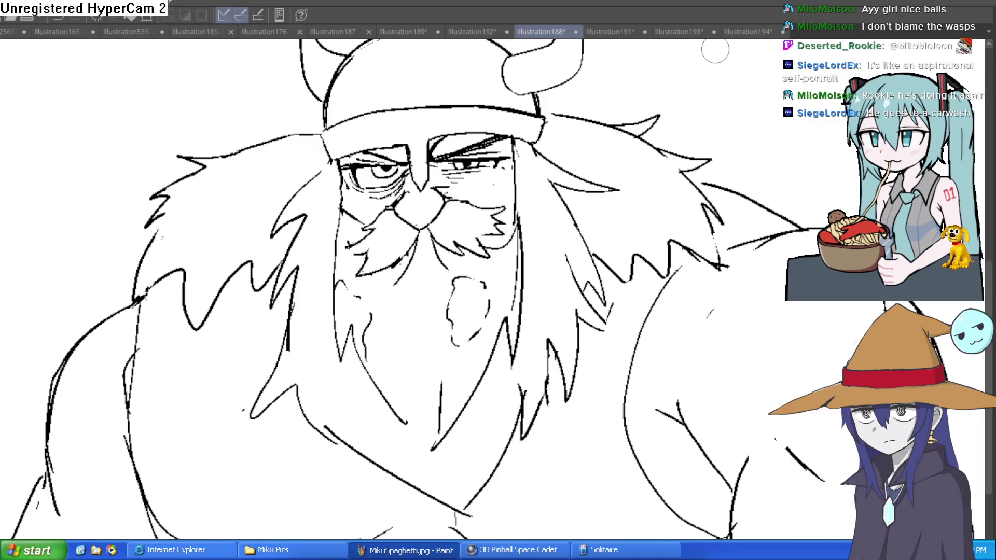
# Zoom out to the whole drawing, glance at Construct, and return to Clip Studio Paint
pyautogui.hotkey('ctrl', '-')
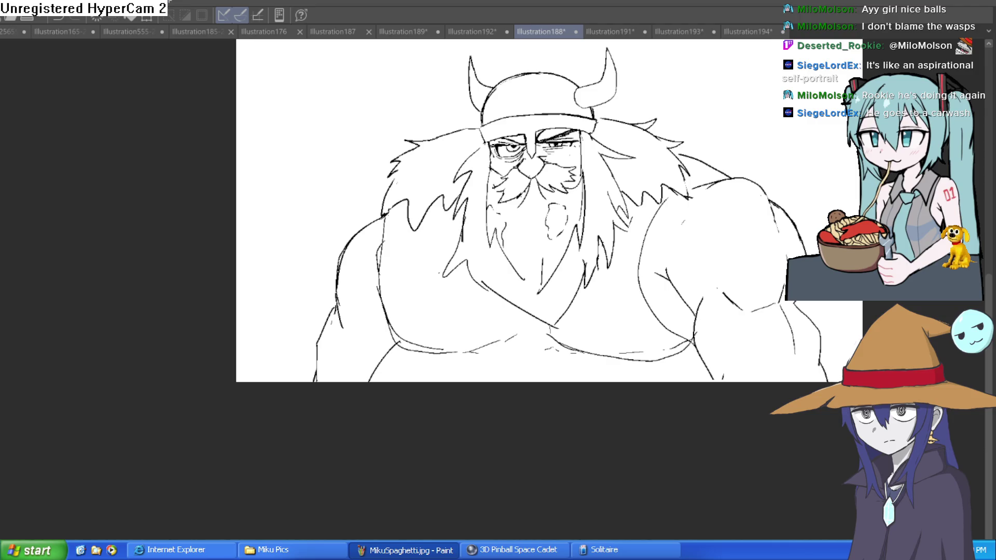
pyautogui.hotkey('alt', 'Tab')
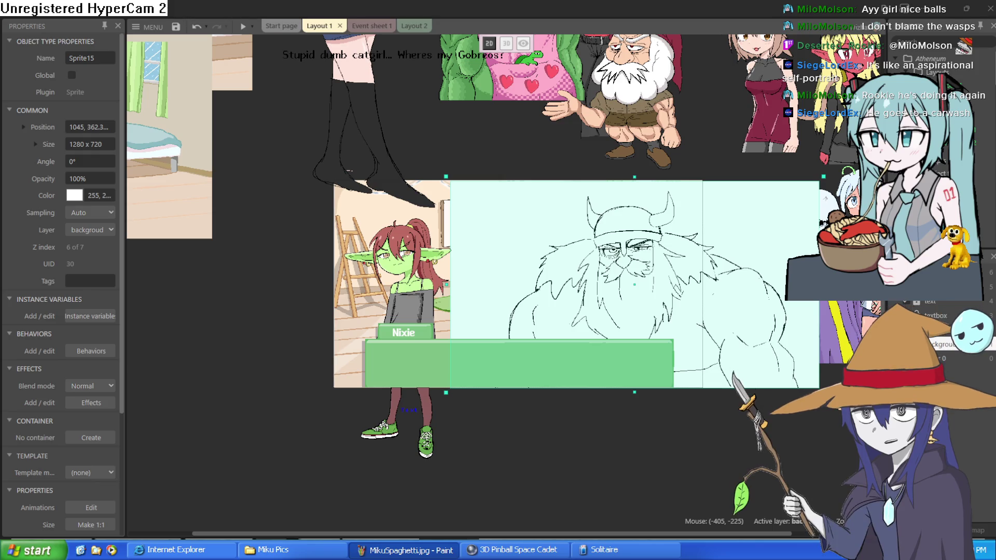
pyautogui.hotkey('alt', 'Tab')
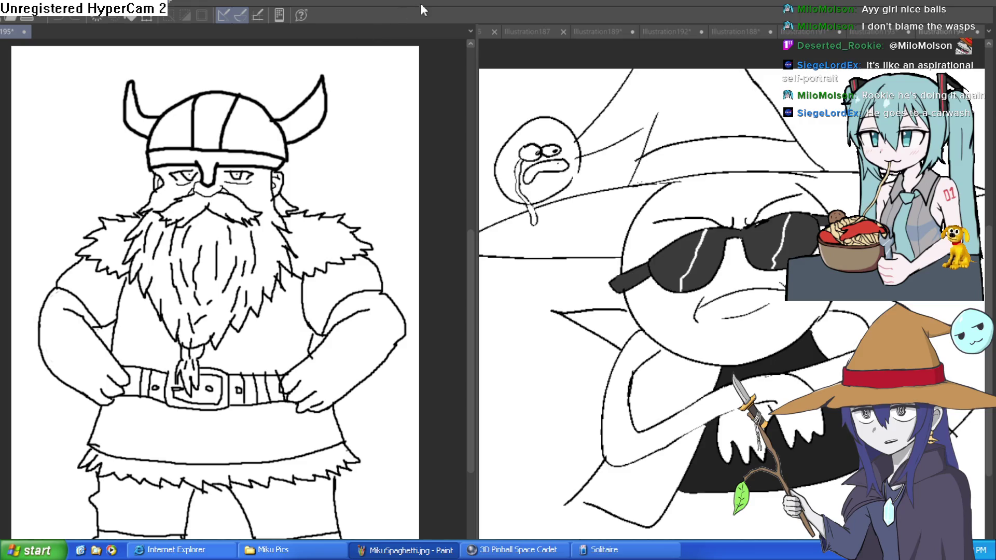
# Bring up the viking sketch document on the right with a level, widened view
pyautogui.click(802, 30)
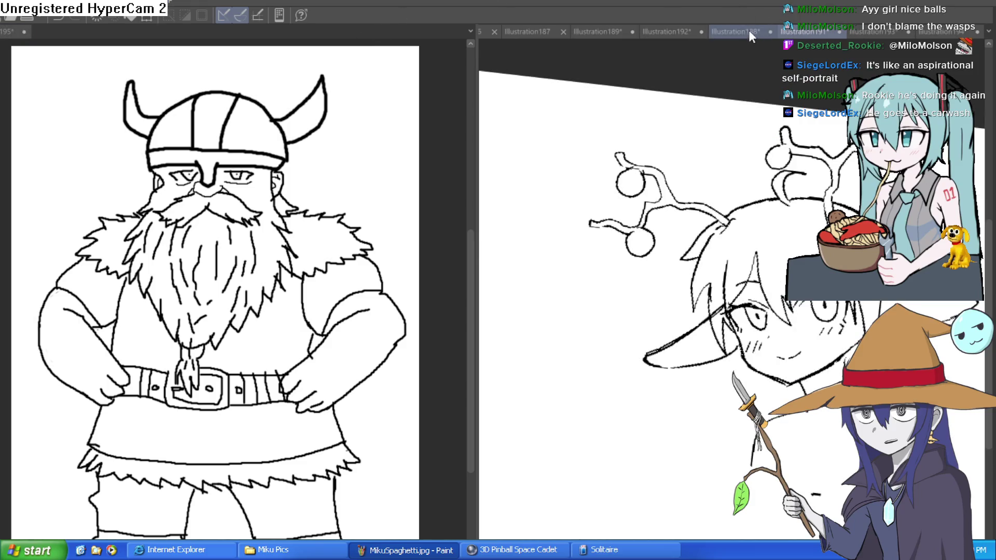
pyautogui.hotkey('ctrl', '0')
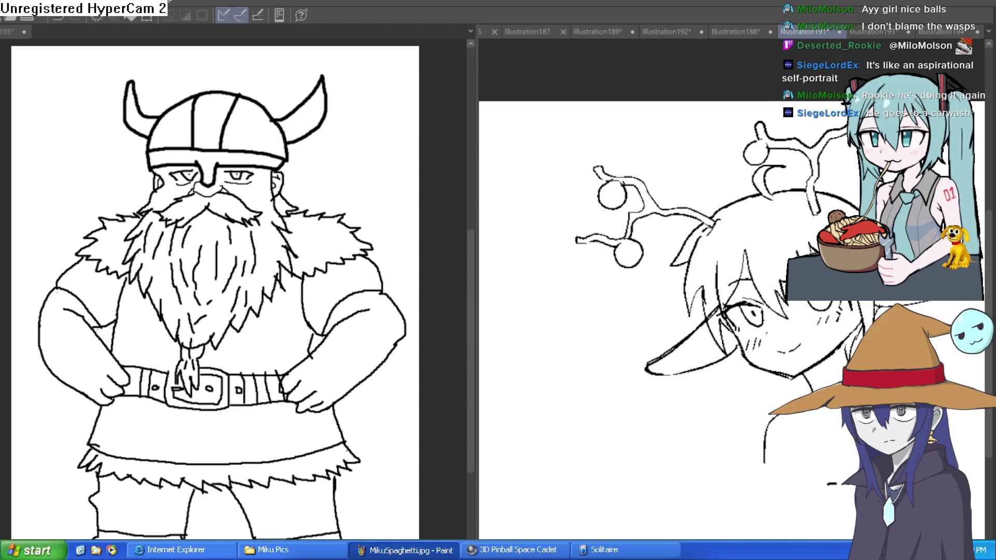
pyautogui.click(721, 31)
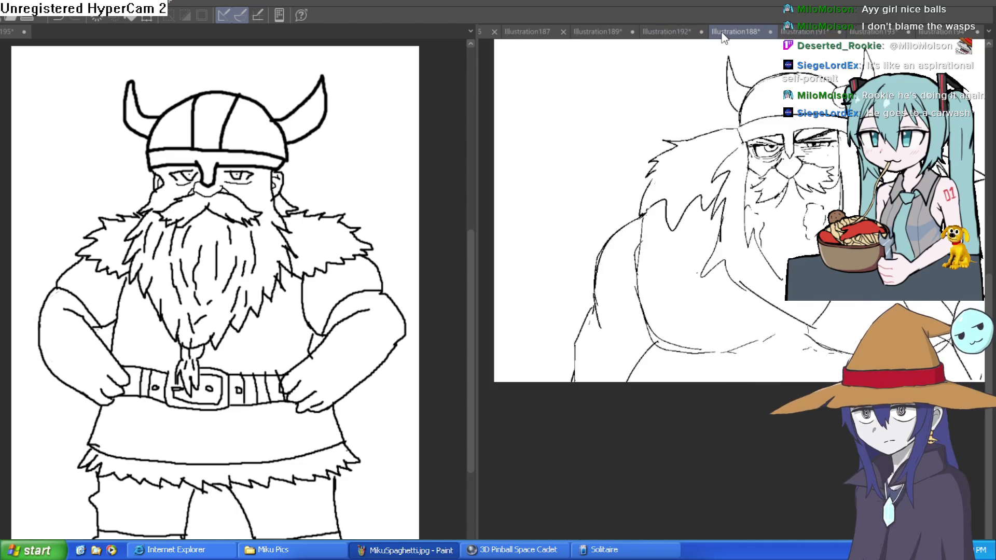
pyautogui.moveTo(478, 236); pyautogui.dragTo(384, 222)
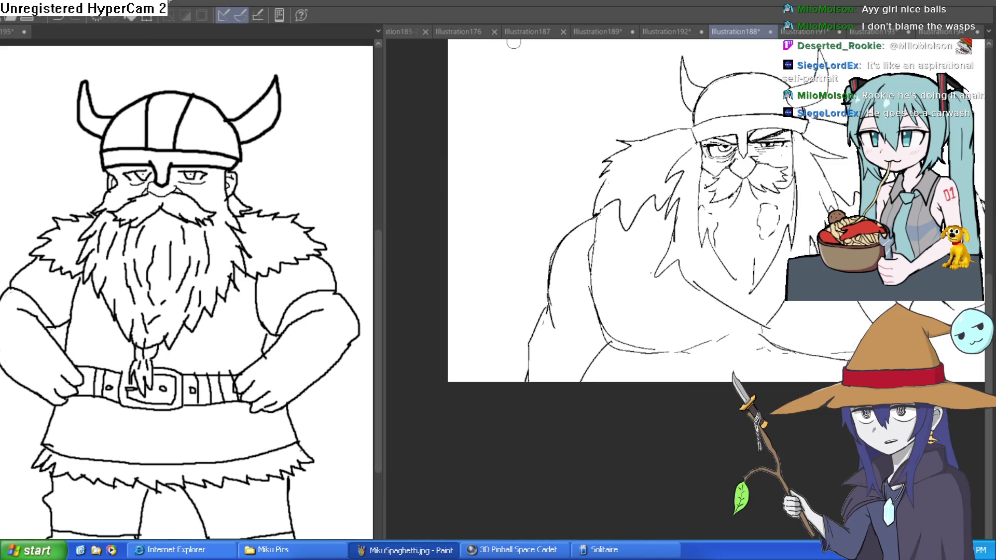
pyautogui.moveTo(892, 166)
pyautogui.mouseDown()
pyautogui.moveTo(801, 175)
pyautogui.moveTo(773, 191)
pyautogui.mouseUp()
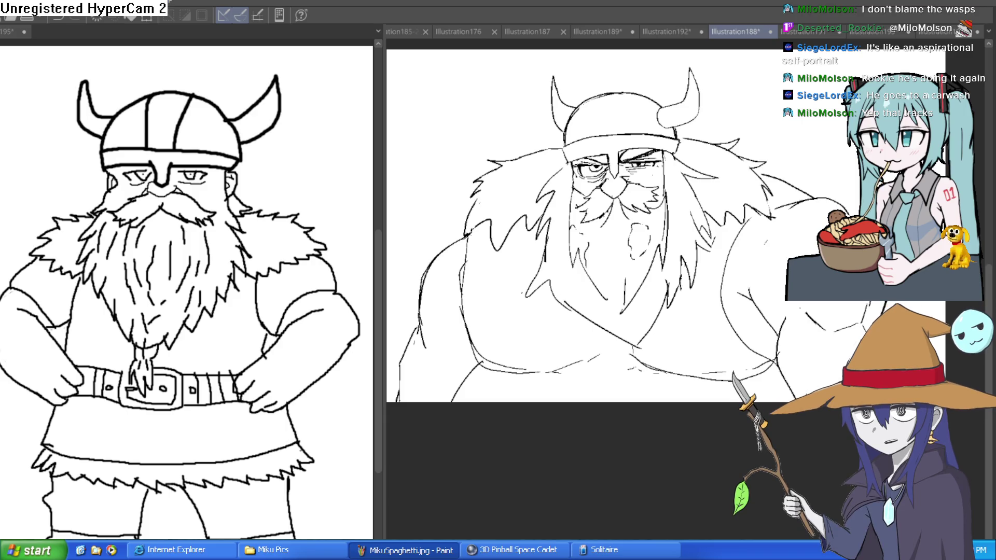
# Cancel an unneeded transform and pan the viking sketch to show the helmet and horns
pyautogui.hotkey('ctrl', 't')
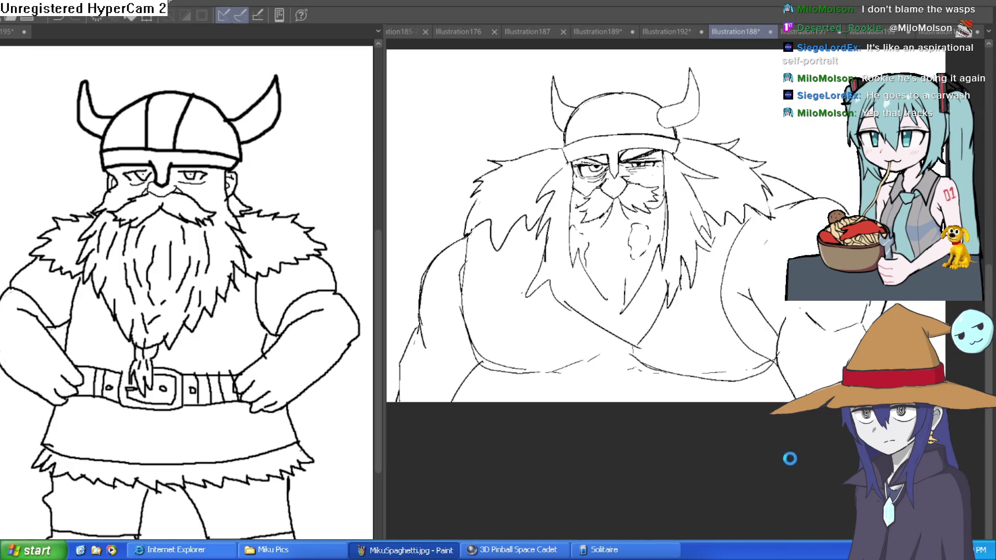
pyautogui.press('Return')
pyautogui.moveTo(782, 428)
pyautogui.mouseDown()
pyautogui.moveTo(728, 313)
pyautogui.moveTo(634, 288)
pyautogui.moveTo(669, 315)
pyautogui.mouseUp()
pyautogui.moveTo(698, 283); pyautogui.dragTo(768, 271)
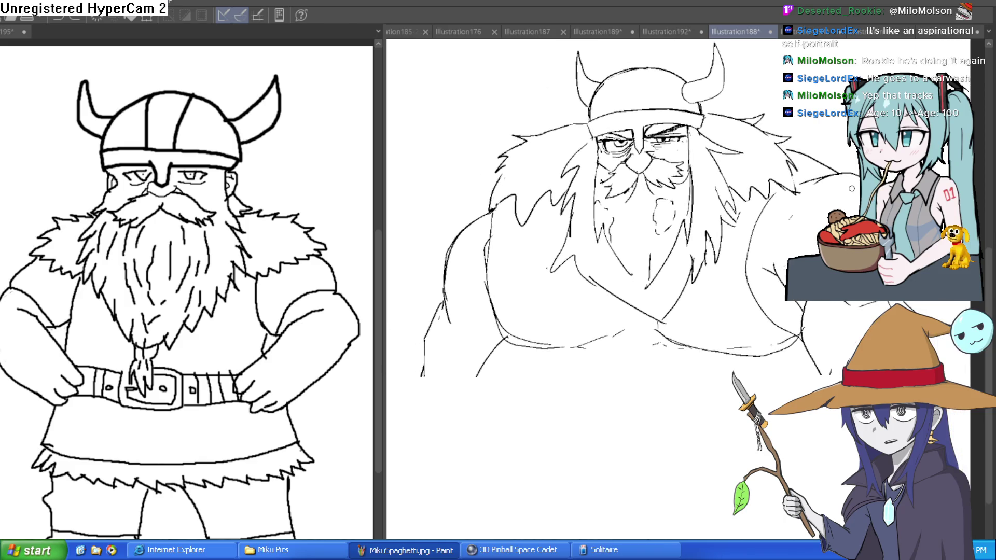
# Label the cartoon viking '10', removing a stray mark, and pan the viking sketch
pyautogui.click(152, 70)
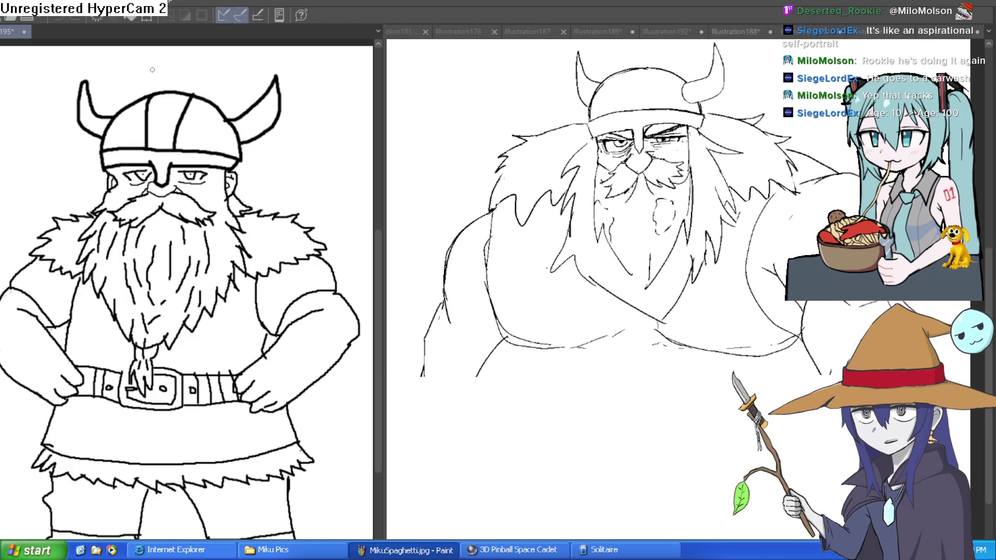
pyautogui.click(664, 89)
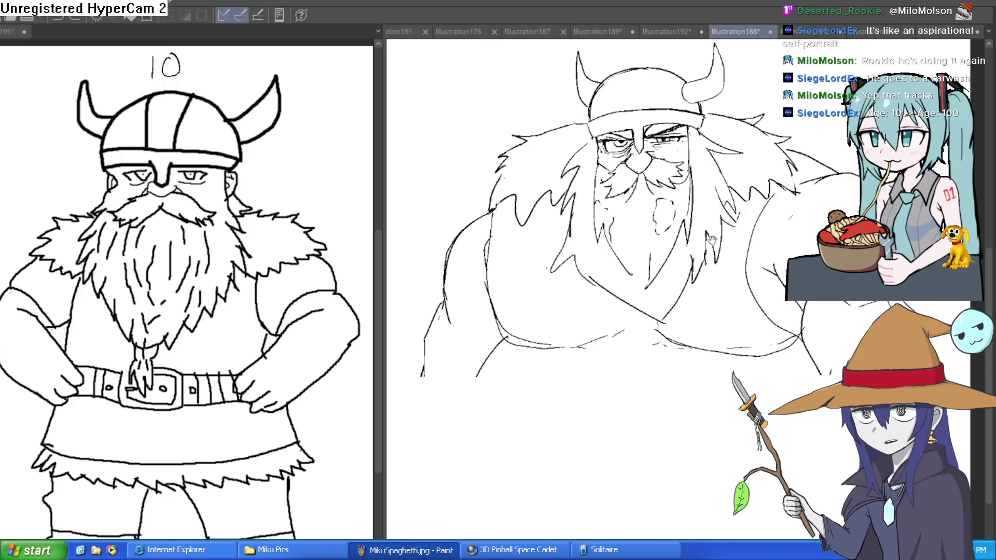
pyautogui.moveTo(612, 43)
pyautogui.mouseDown()
pyautogui.moveTo(609, 164)
pyautogui.moveTo(625, 188)
pyautogui.moveTo(670, 163)
pyautogui.moveTo(668, 182)
pyautogui.mouseUp()
pyautogui.hotkey('ctrl', 'z')
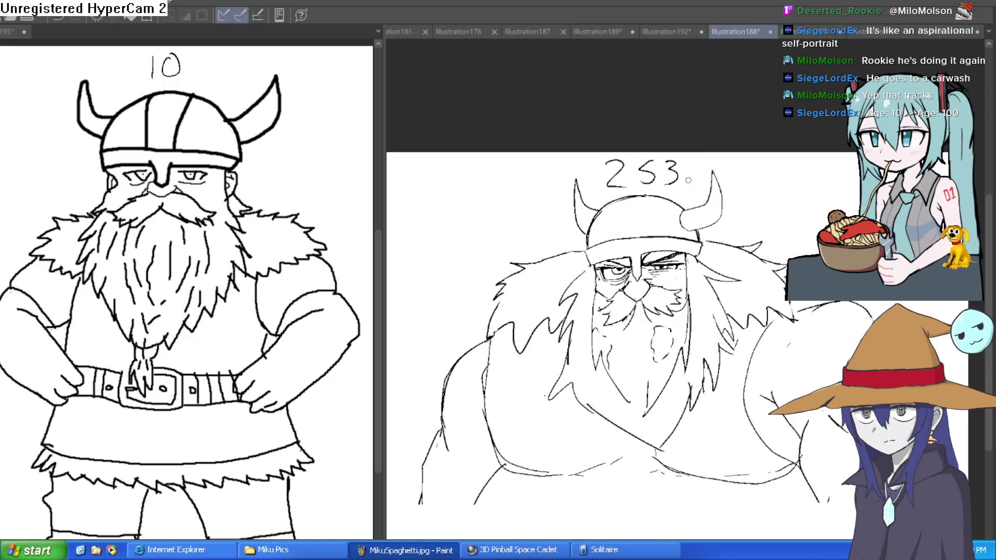
pyautogui.moveTo(739, 271); pyautogui.dragTo(733, 62)
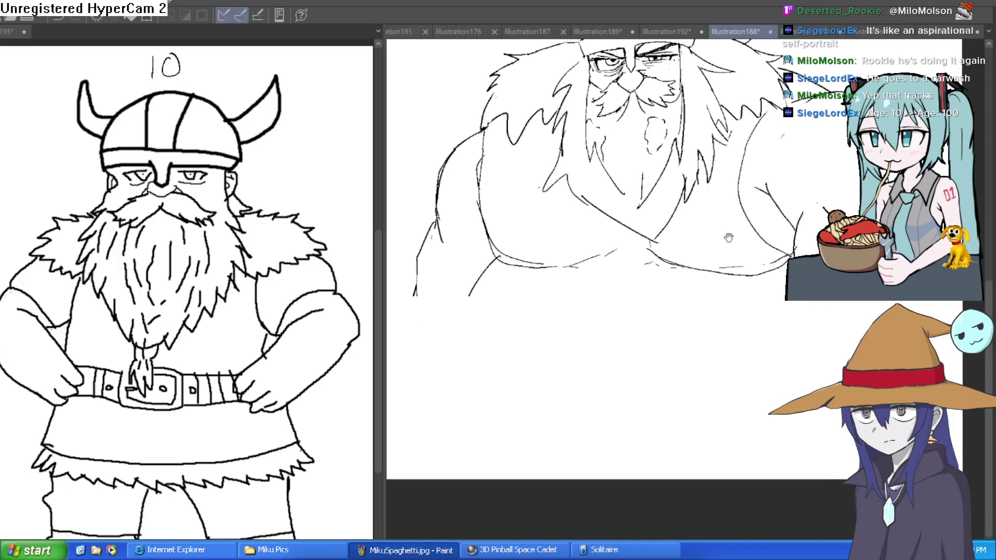
# Redraw a rounder belly outline, adding short strokes at its lower right
pyautogui.moveTo(469, 295)
pyautogui.mouseDown()
pyautogui.moveTo(612, 379)
pyautogui.moveTo(718, 404)
pyautogui.moveTo(846, 311)
pyautogui.mouseUp()
pyautogui.moveTo(851, 404)
pyautogui.mouseDown()
pyautogui.moveTo(765, 341)
pyautogui.moveTo(602, 330)
pyautogui.mouseUp()
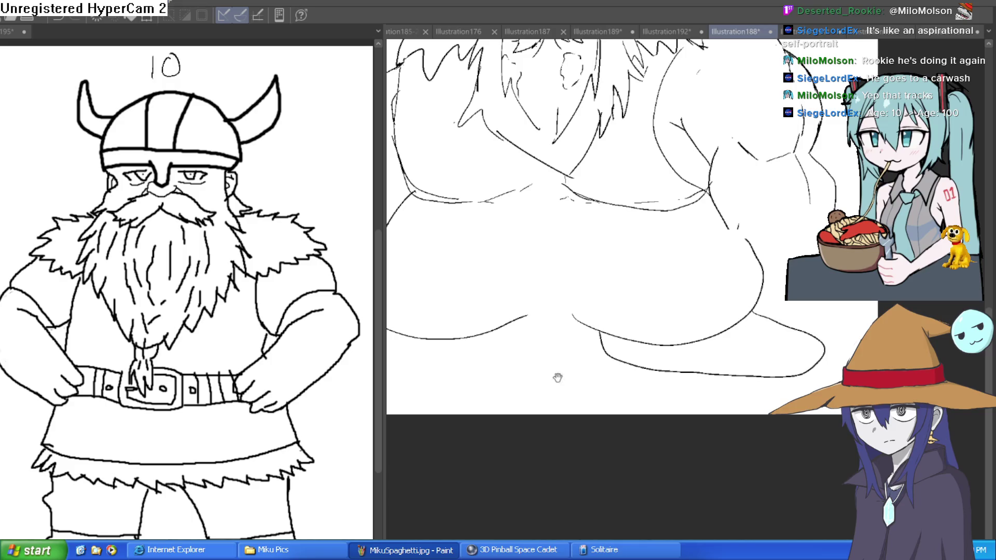
pyautogui.moveTo(558, 378); pyautogui.dragTo(592, 374)
pyautogui.moveTo(646, 355)
pyautogui.mouseDown()
pyautogui.moveTo(722, 384)
pyautogui.moveTo(844, 358)
pyautogui.mouseUp()
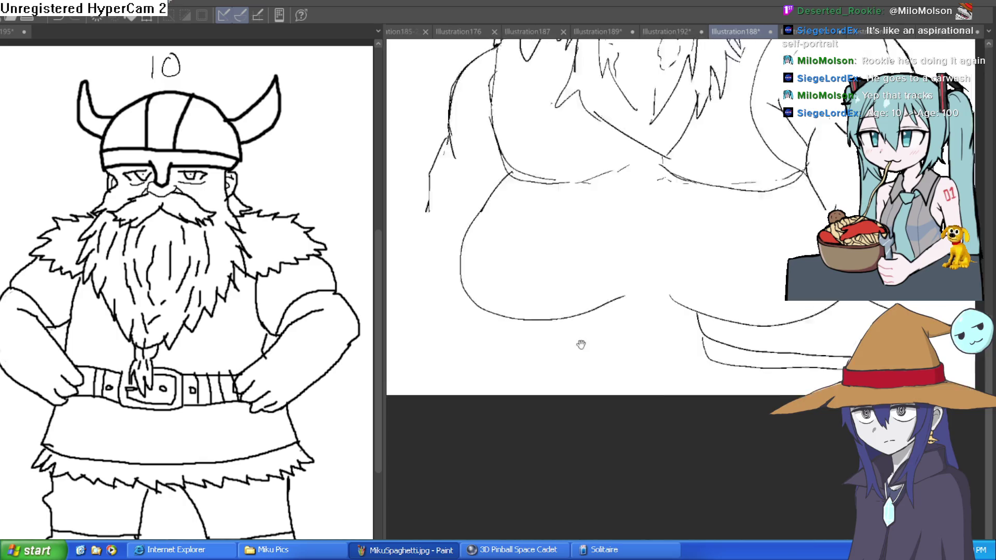
pyautogui.moveTo(613, 350); pyautogui.dragTo(727, 313)
pyautogui.moveTo(536, 293)
pyautogui.mouseDown()
pyautogui.moveTo(493, 309)
pyautogui.moveTo(488, 349)
pyautogui.moveTo(673, 345)
pyautogui.mouseUp()
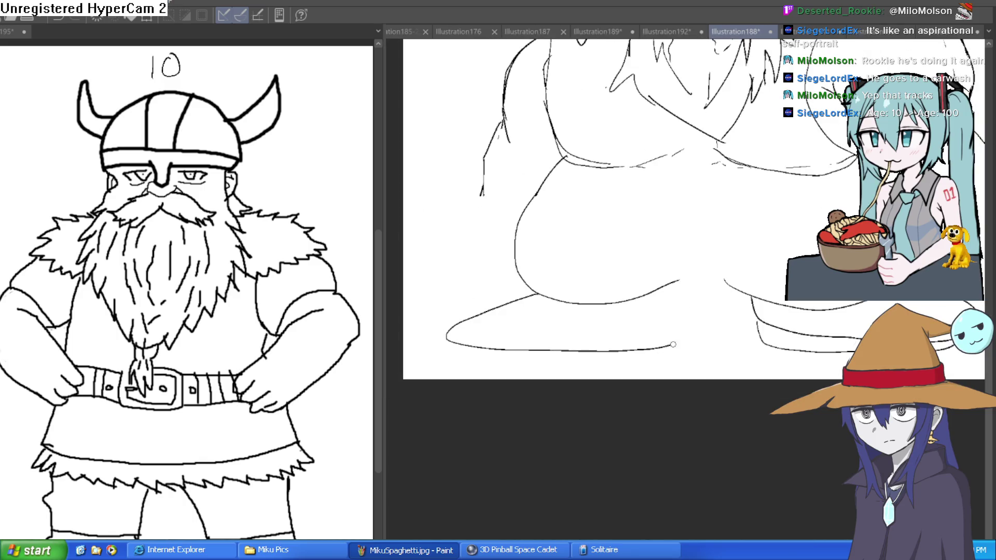
pyautogui.moveTo(667, 289)
pyautogui.mouseDown()
pyautogui.moveTo(680, 343)
pyautogui.moveTo(444, 348)
pyautogui.mouseUp()
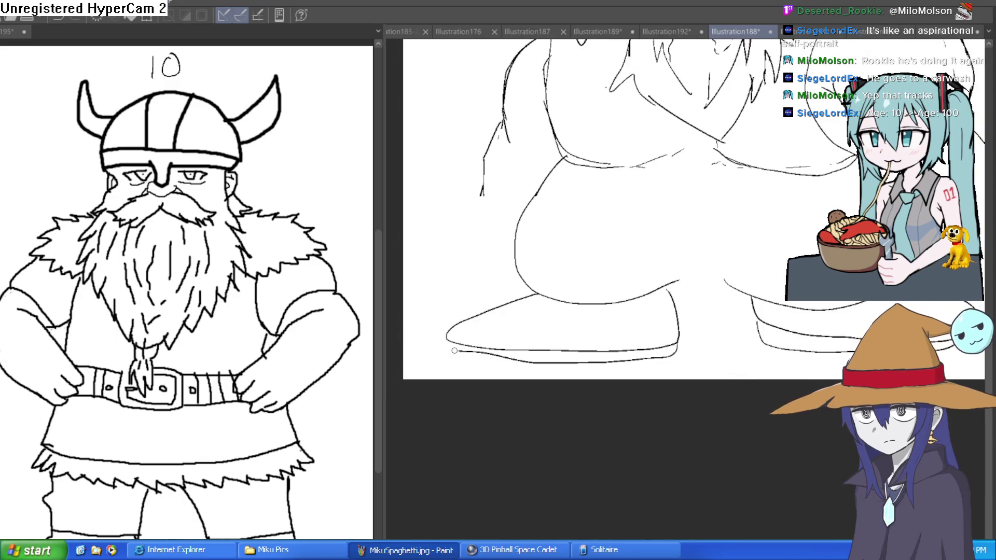
pyautogui.moveTo(665, 289); pyautogui.dragTo(760, 318)
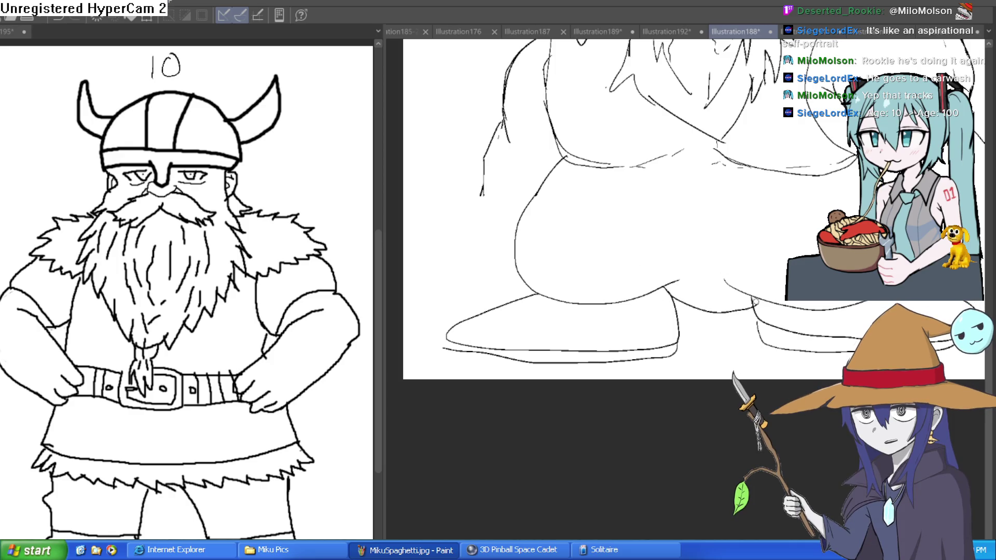
pyautogui.moveTo(813, 283); pyautogui.dragTo(770, 338)
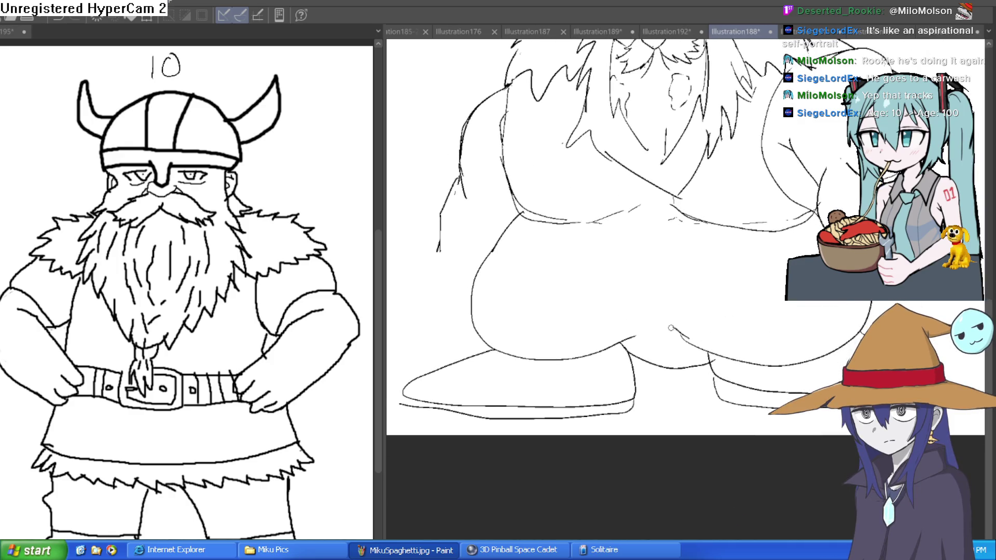
# Draw a belt line across the viking's belly
pyautogui.scroll(-3, 700, 335)
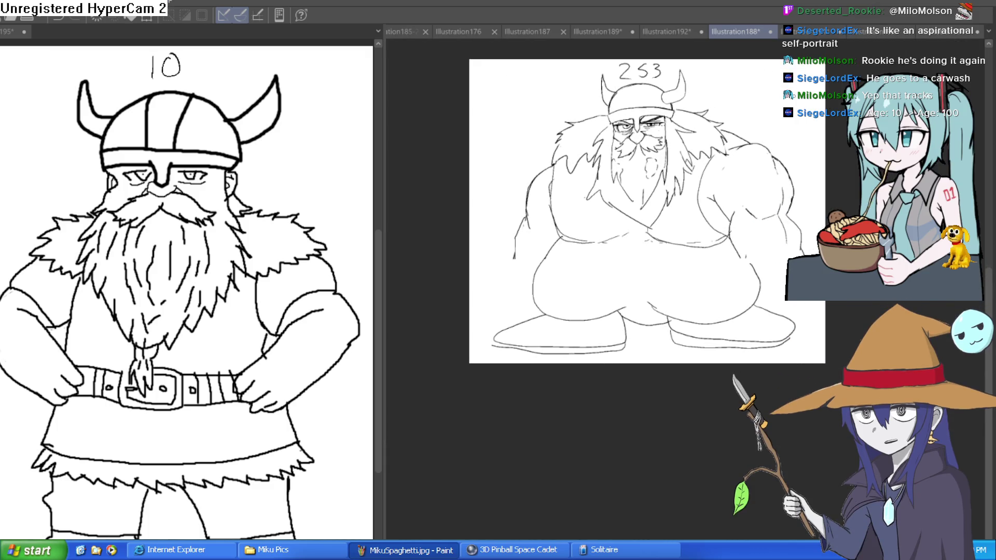
pyautogui.scroll(3, 775, 279)
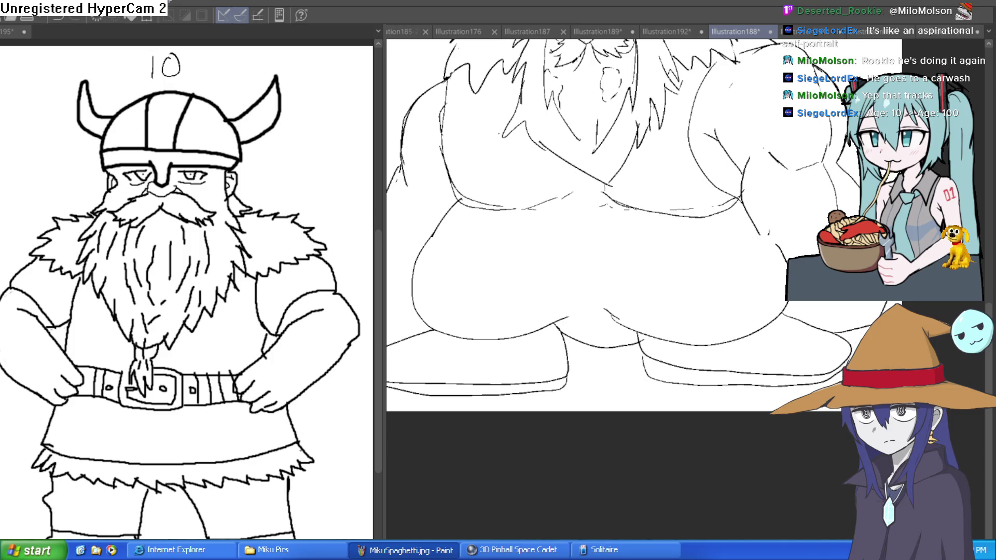
pyautogui.scroll(-2, 766, 270)
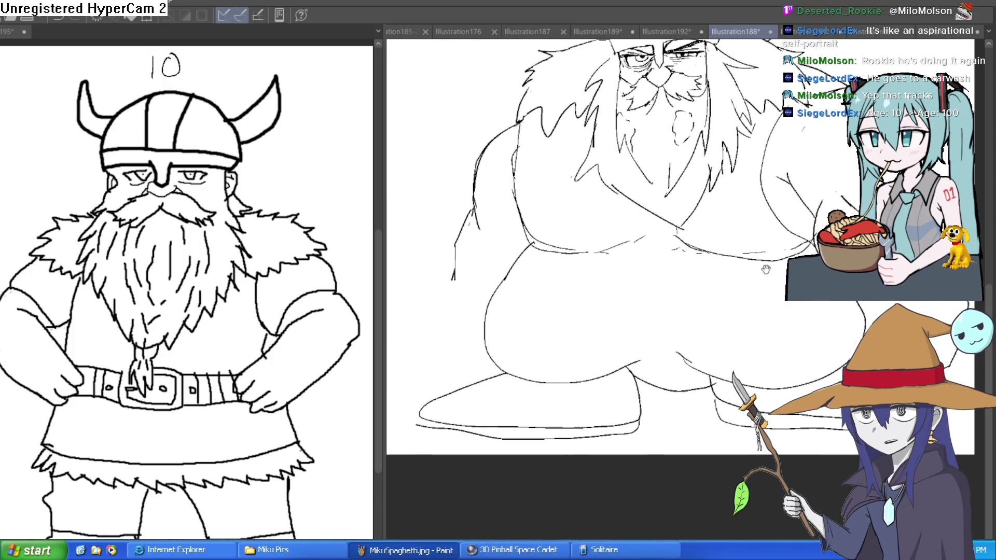
pyautogui.scroll(-2, 696, 222)
pyautogui.scroll(-1, 701, 249)
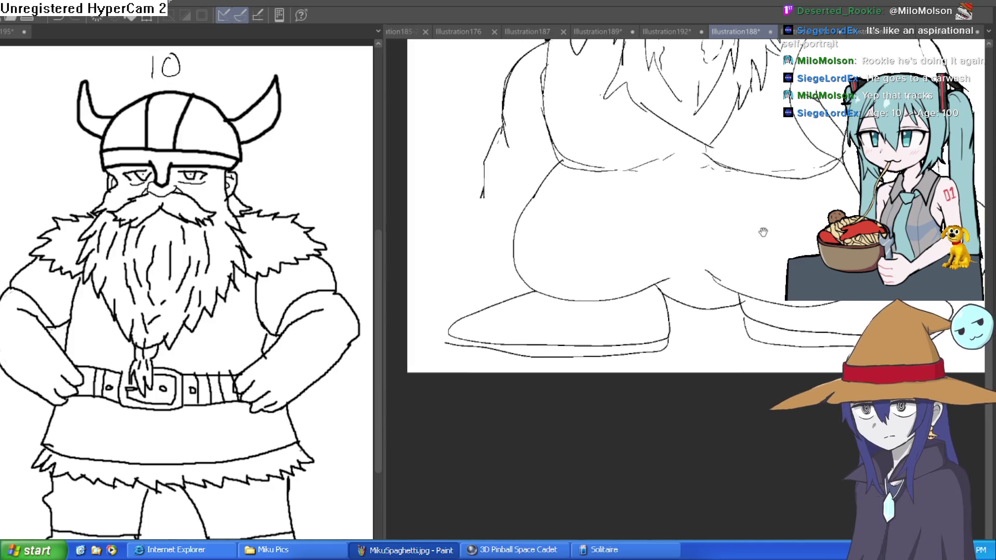
pyautogui.scroll(2, 701, 264)
pyautogui.scroll(-1, 622, 238)
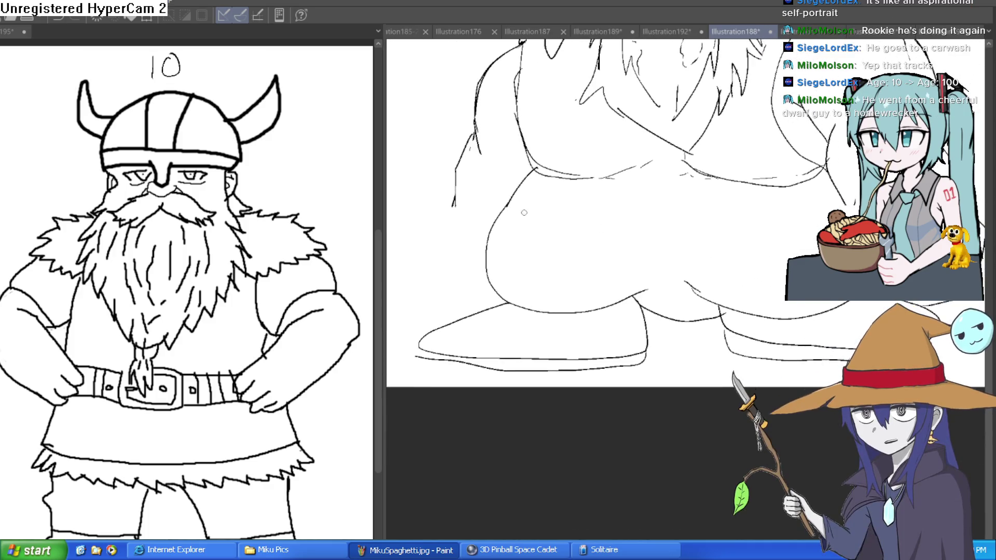
pyautogui.moveTo(518, 214); pyautogui.dragTo(818, 245)
# Zoom out and drag the divider left to show the whole 253 sketch
pyautogui.scroll(-3, 671, 223)
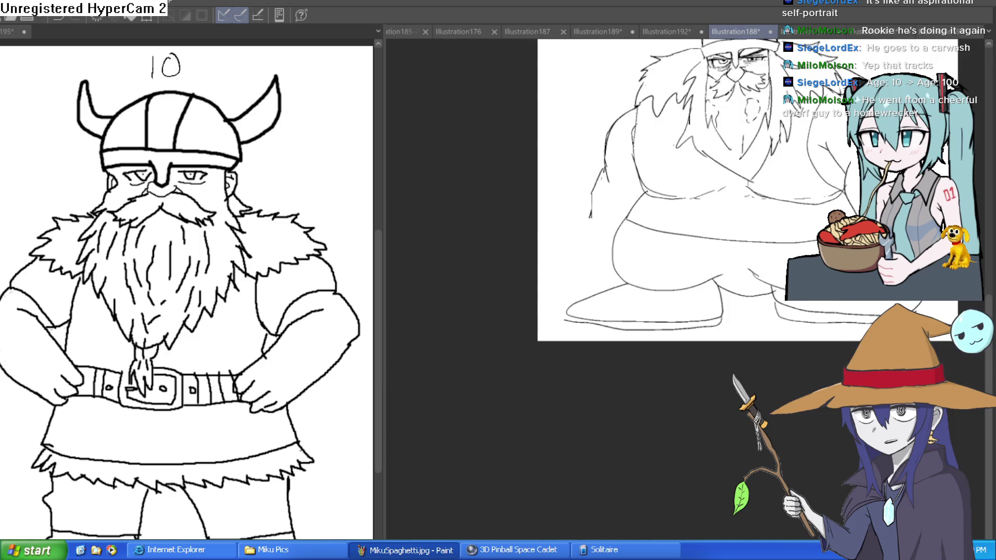
pyautogui.scroll(1, 671, 223)
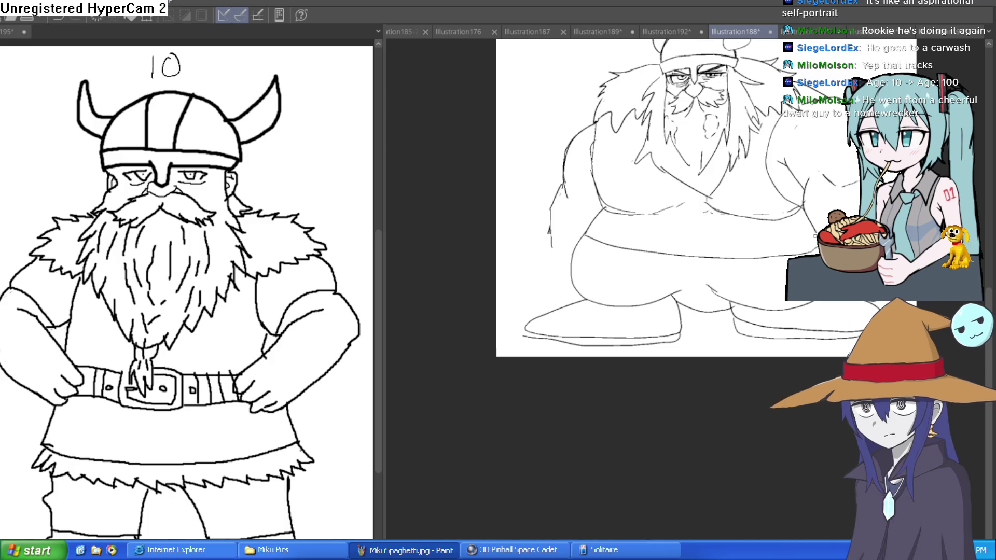
pyautogui.scroll(-2, 816, 236)
pyautogui.scroll(2, 751, 281)
pyautogui.scroll(1, 751, 281)
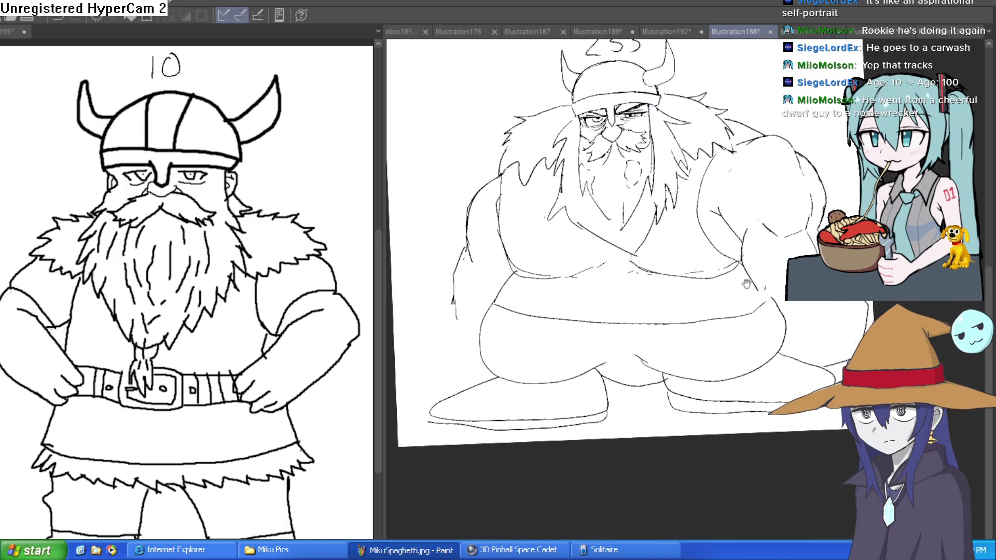
pyautogui.scroll(1, 751, 281)
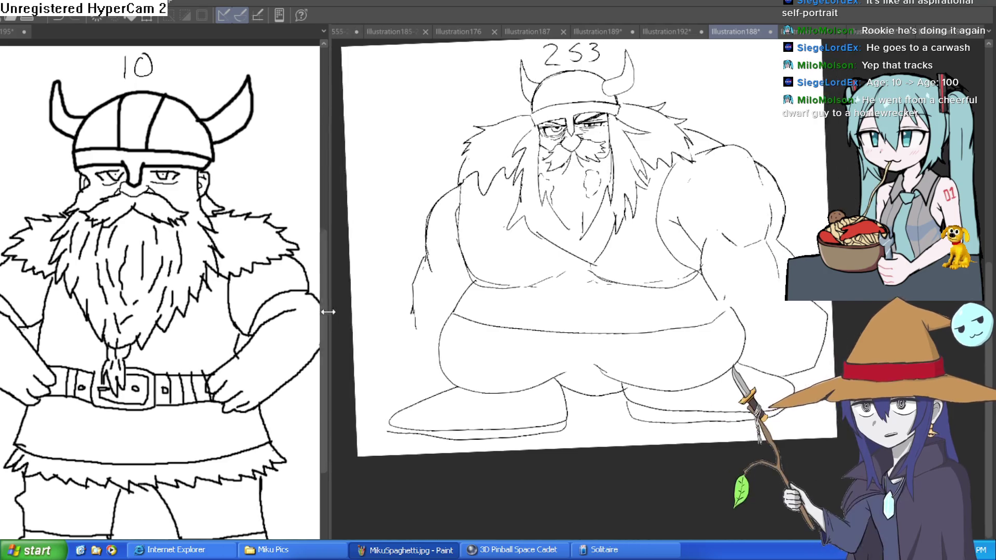
pyautogui.moveTo(384, 296); pyautogui.dragTo(259, 295)
pyautogui.scroll(3, 693, 303)
pyautogui.scroll(-3, 693, 304)
pyautogui.scroll(1, 693, 304)
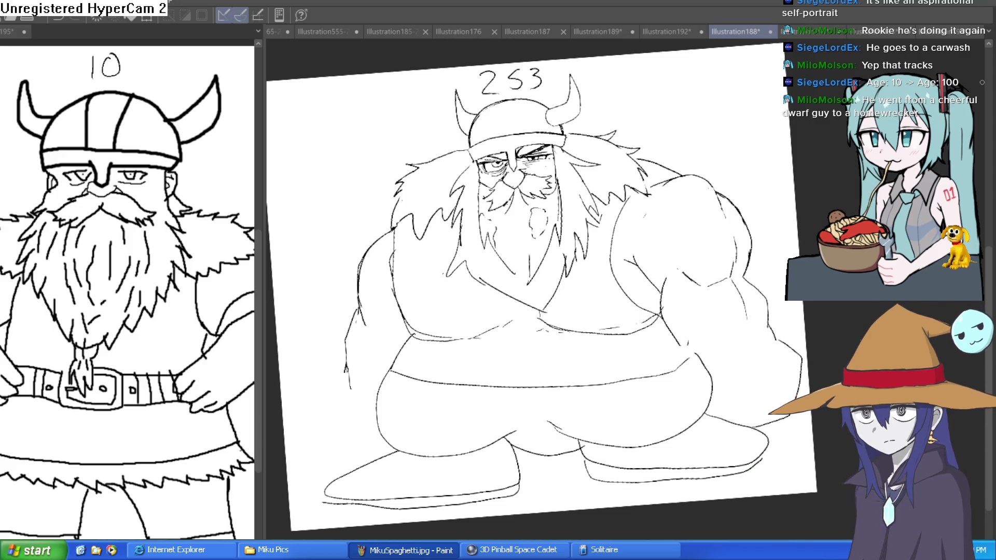
# Straighten and mirror-check the view, bringing the Illustration188 viking's belly up close
pyautogui.hotkey('ctrl', '@')
pyautogui.press('h')
pyautogui.press('h')
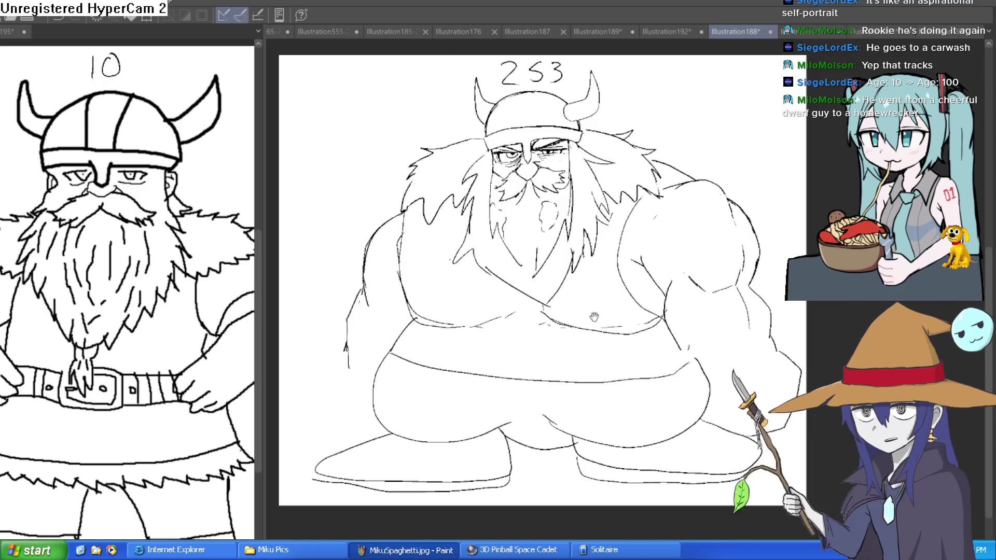
pyautogui.scroll(3, 991, 179)
pyautogui.scroll(3, 394, 363)
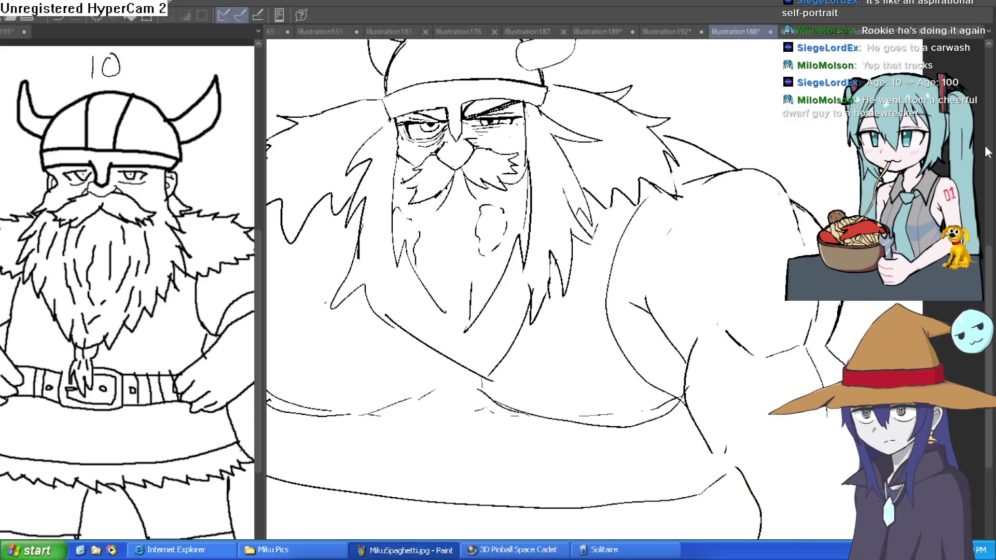
pyautogui.scroll(2, 394, 363)
pyautogui.moveTo(352, 409); pyautogui.dragTo(376, 343)
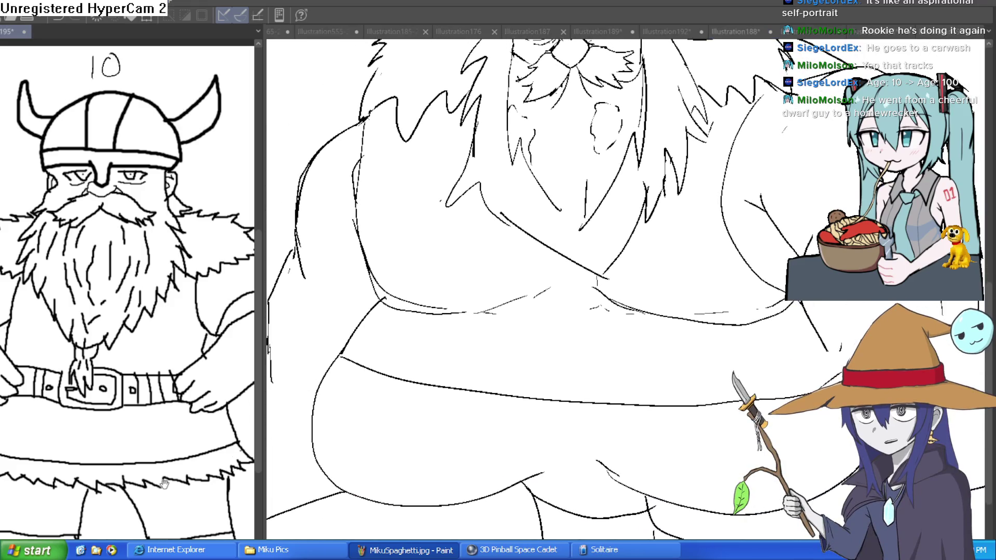
pyautogui.moveTo(170, 495); pyautogui.dragTo(169, 465)
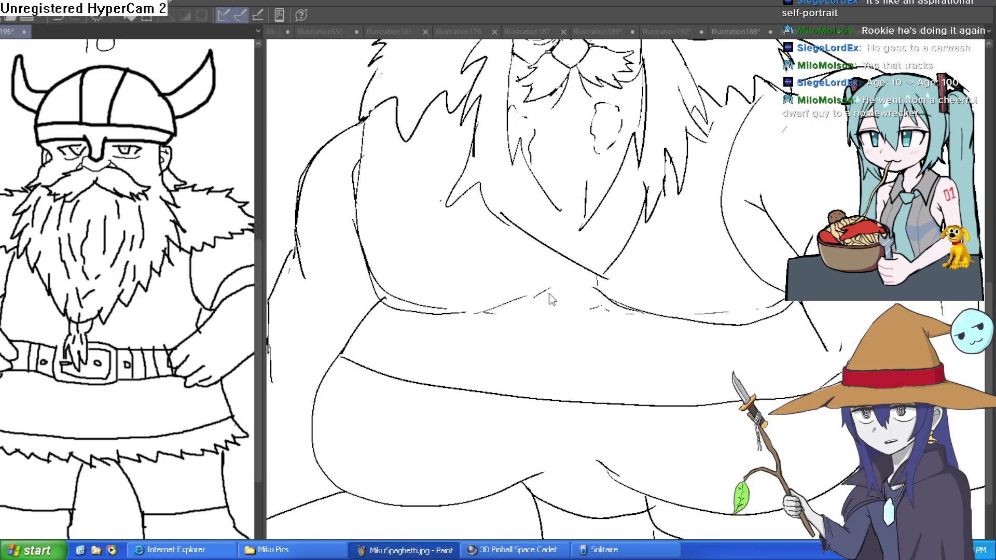
pyautogui.click(673, 330)
pyautogui.scroll(-1, 673, 330)
pyautogui.scroll(-3, 673, 330)
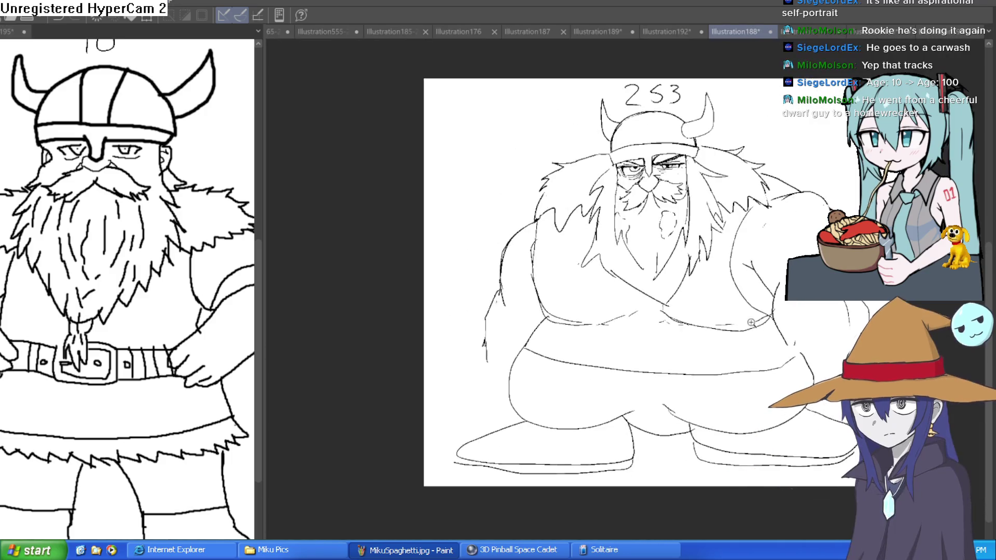
pyautogui.scroll(2, 673, 330)
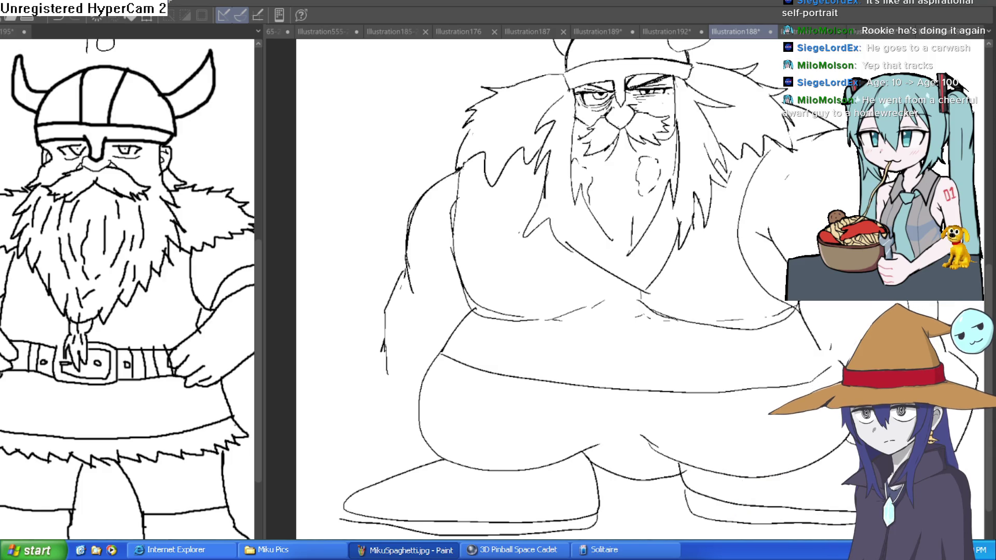
# Redraw the left coat outlines and draw a line across the belly
pyautogui.moveTo(356, 448); pyautogui.dragTo(414, 483)
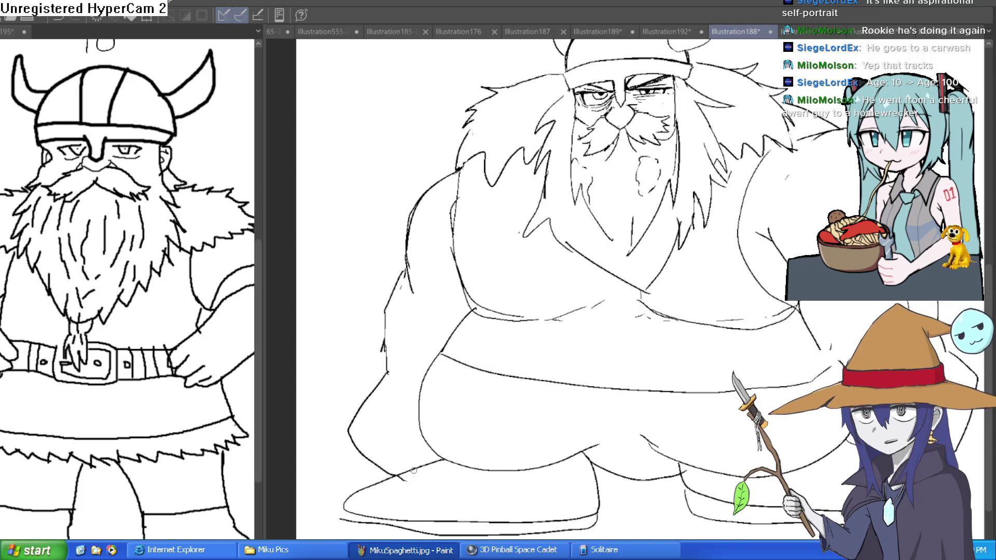
pyautogui.moveTo(435, 358); pyautogui.dragTo(401, 447)
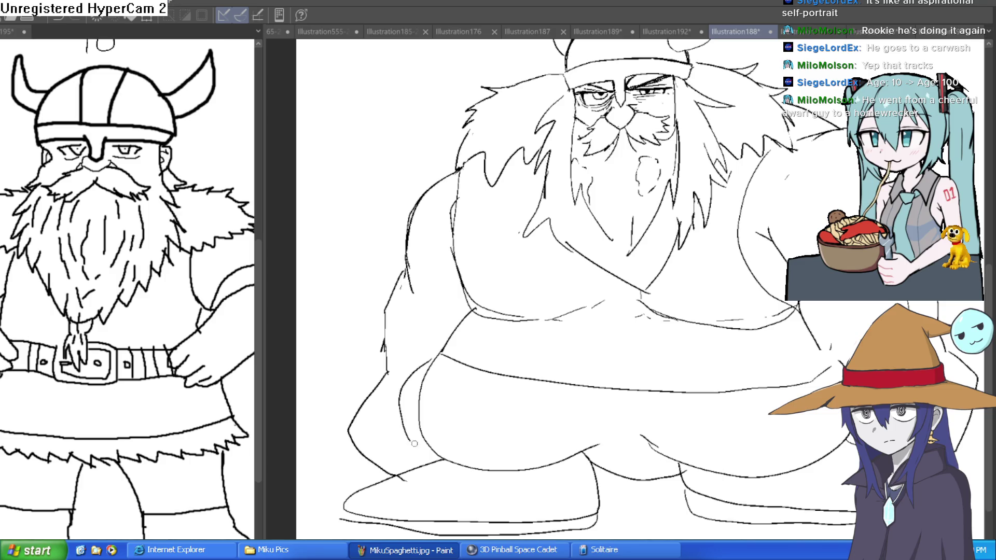
pyautogui.scroll(2, 519, 285)
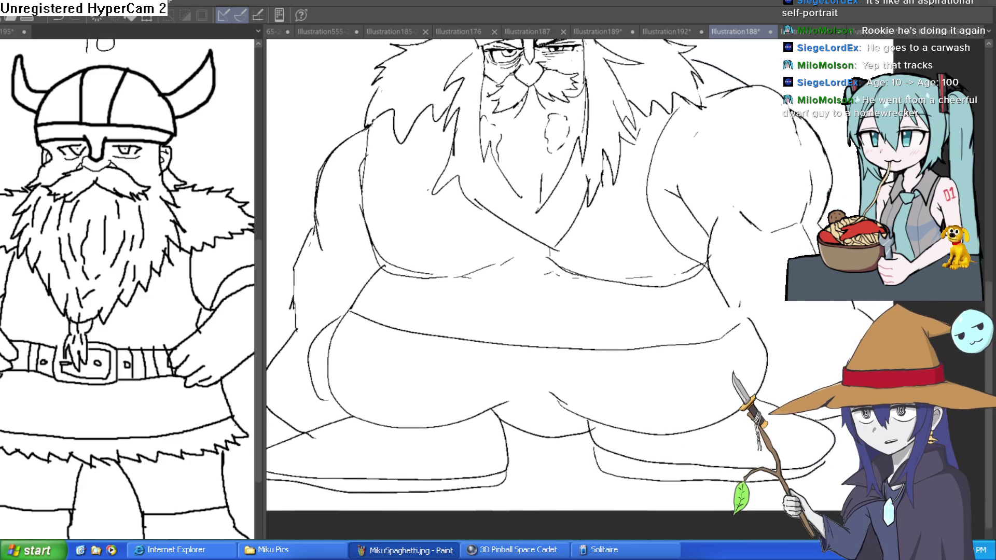
pyautogui.moveTo(353, 297)
pyautogui.mouseDown()
pyautogui.moveTo(514, 289)
pyautogui.moveTo(746, 323)
pyautogui.mouseUp()
pyautogui.moveTo(521, 315); pyautogui.dragTo(561, 322)
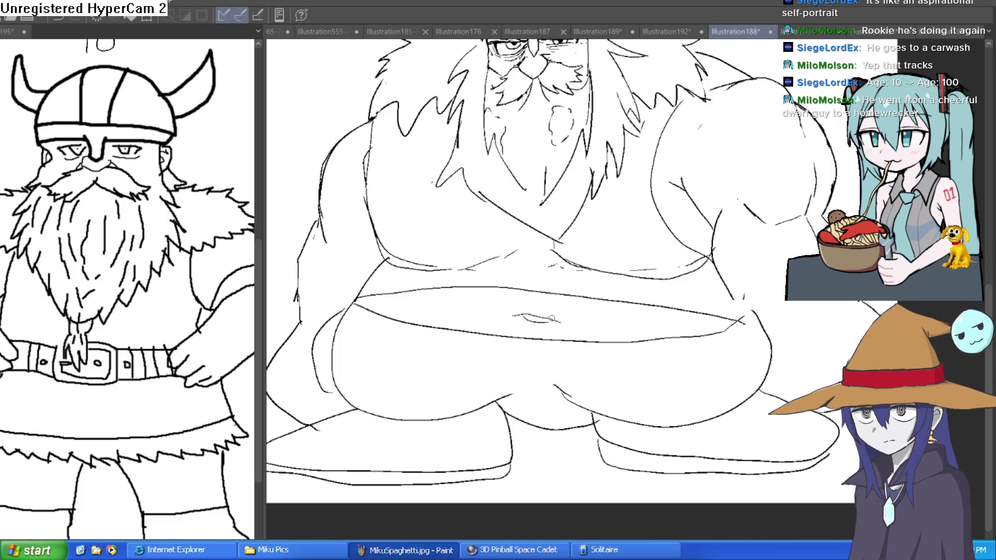
# Sketch a navel oval on the belly, undoing the X-marked attempt
pyautogui.scroll(2, 528, 310)
pyautogui.moveTo(549, 268)
pyautogui.mouseDown()
pyautogui.moveTo(512, 381)
pyautogui.moveTo(559, 265)
pyautogui.moveTo(493, 378)
pyautogui.moveTo(605, 267)
pyautogui.moveTo(577, 252)
pyautogui.mouseUp()
pyautogui.hotkey('ctrl', 'z')
pyautogui.moveTo(532, 294); pyautogui.dragTo(564, 336)
pyautogui.moveTo(578, 293); pyautogui.dragTo(523, 354)
pyautogui.scroll(-3, 530, 337)
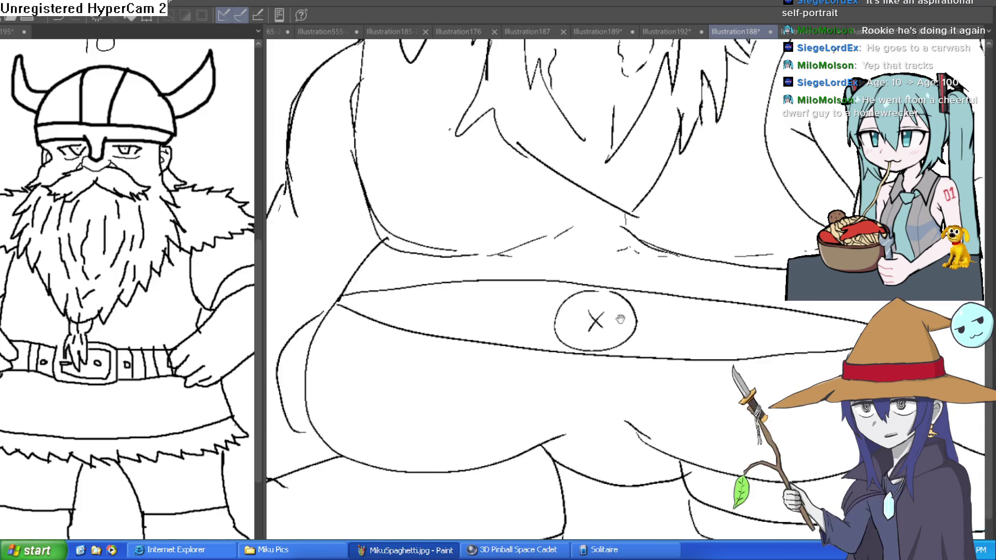
pyautogui.scroll(-3, 623, 318)
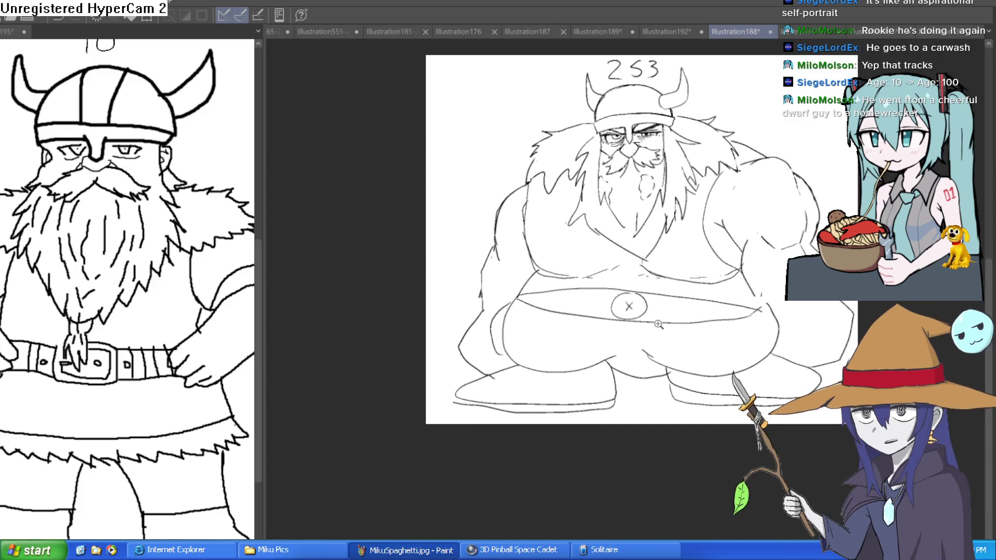
pyautogui.scroll(2, 691, 317)
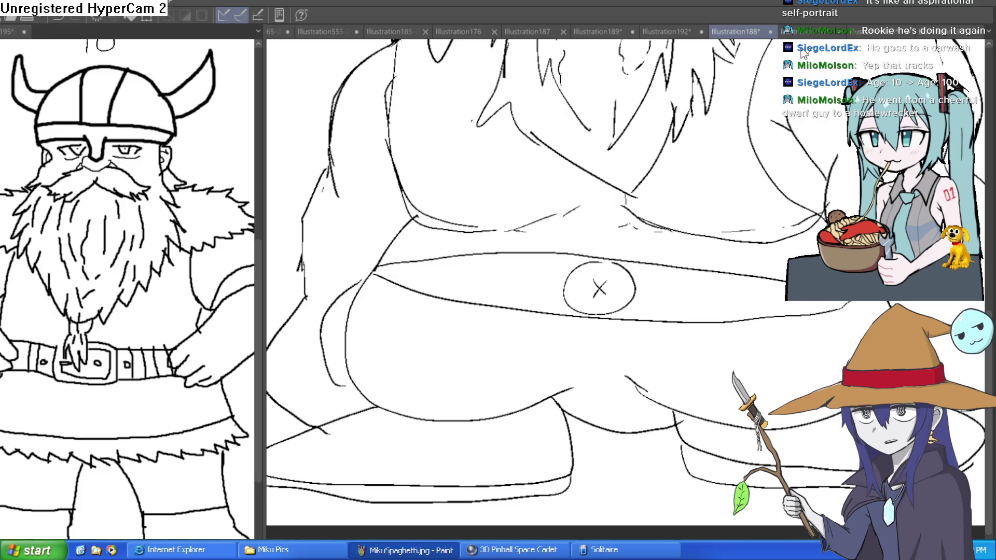
pyautogui.hotkey('ctrl', 'z')
pyautogui.hotkey('ctrl', 'z')
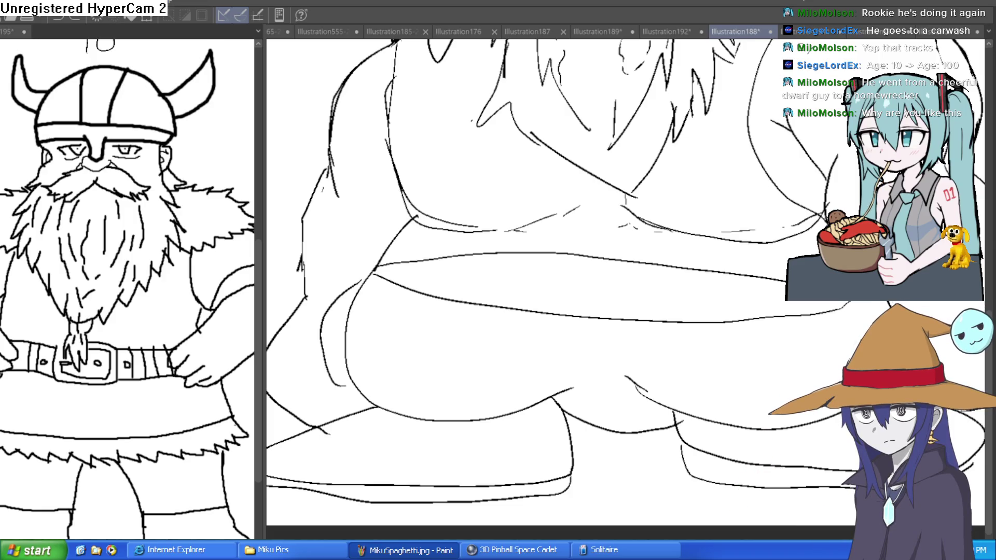
# Add a small curved stroke beside the navel
pyautogui.scroll(-3, 734, 222)
pyautogui.scroll(1, 734, 222)
pyautogui.moveTo(742, 256)
pyautogui.mouseDown()
pyautogui.moveTo(737, 265)
pyautogui.moveTo(698, 194)
pyautogui.mouseUp()
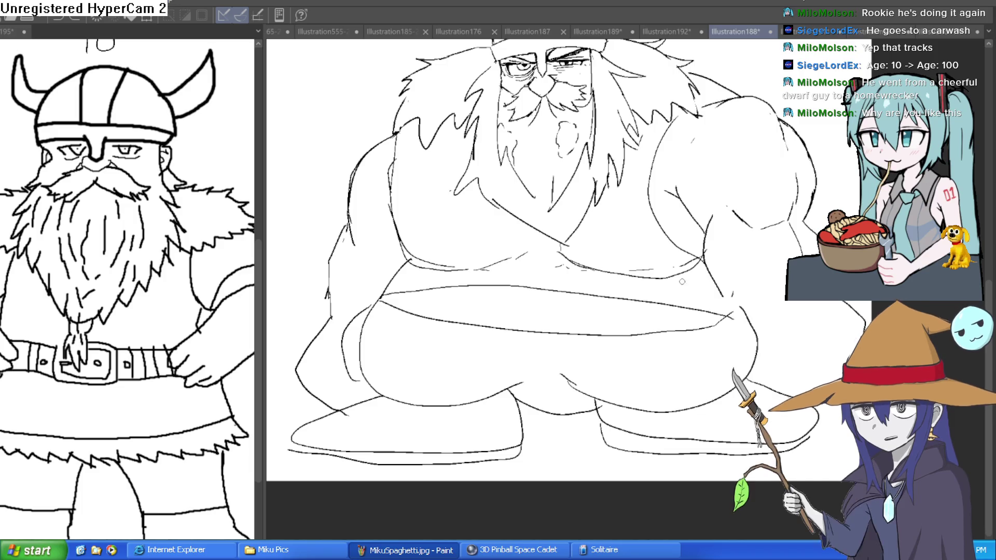
pyautogui.scroll(-3, 656, 329)
pyautogui.scroll(-1, 695, 311)
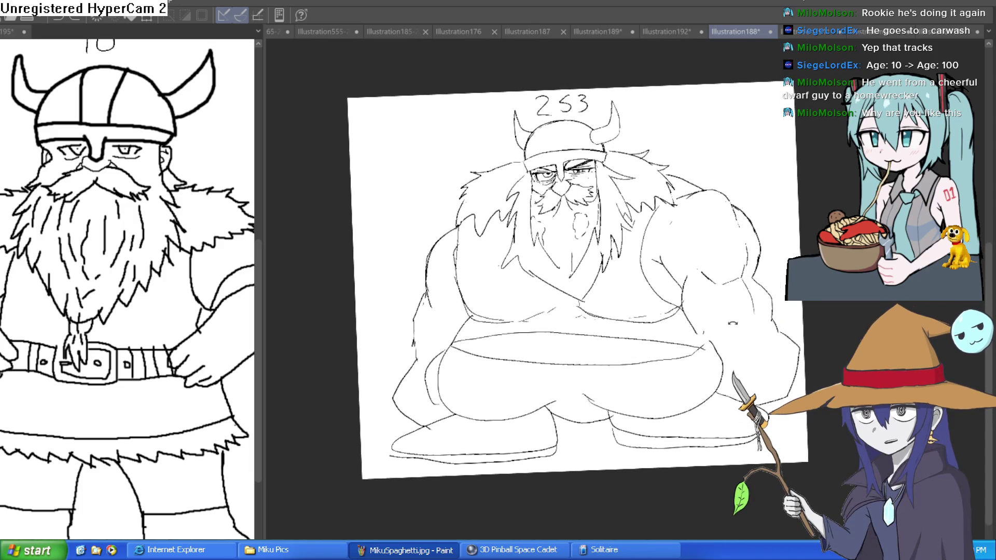
pyautogui.moveTo(736, 297)
pyautogui.mouseDown()
pyautogui.moveTo(726, 380)
pyautogui.moveTo(747, 213)
pyautogui.mouseUp()
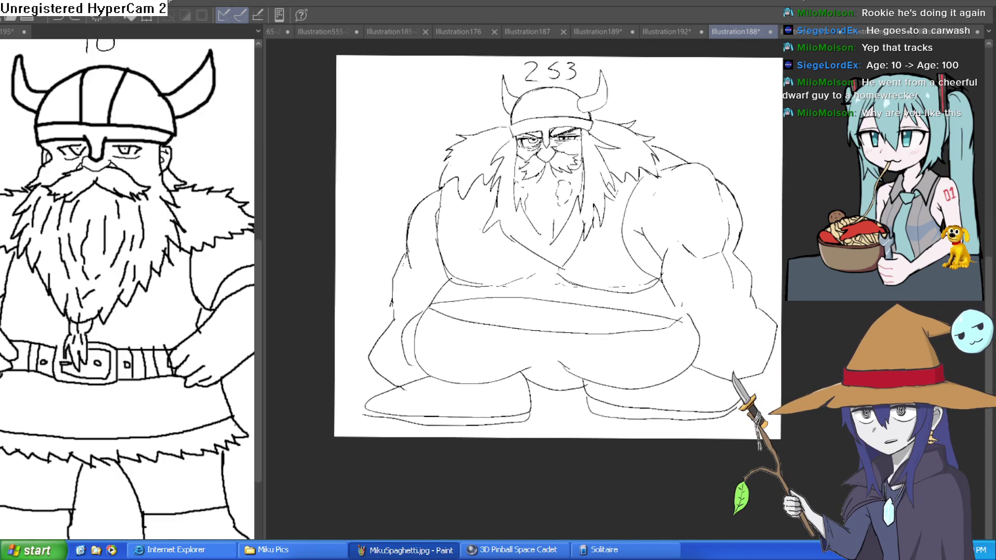
pyautogui.scroll(2, 600, 369)
pyautogui.moveTo(724, 321)
pyautogui.mouseDown()
pyautogui.moveTo(733, 365)
pyautogui.moveTo(774, 233)
pyautogui.mouseUp()
pyautogui.scroll(3, 733, 365)
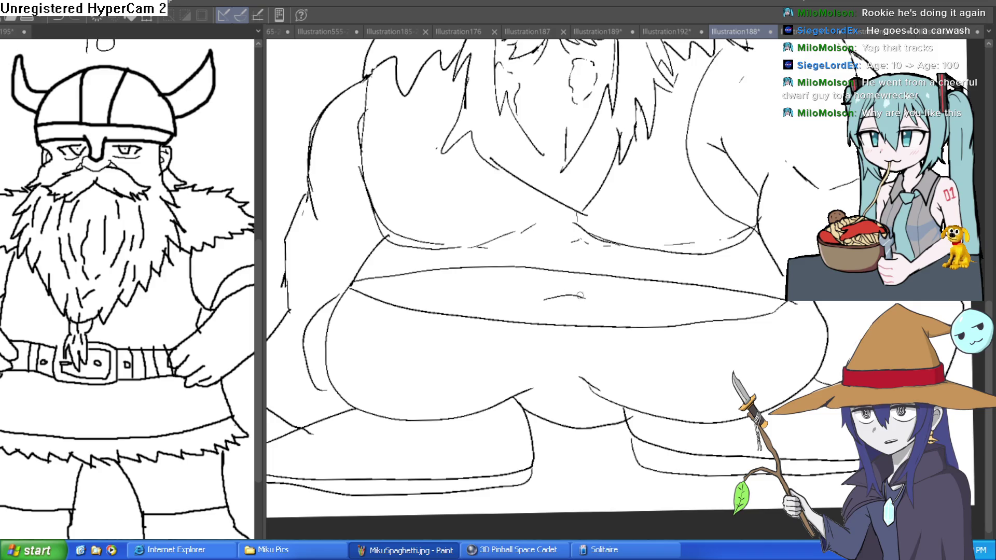
pyautogui.moveTo(518, 303); pyautogui.dragTo(546, 312)
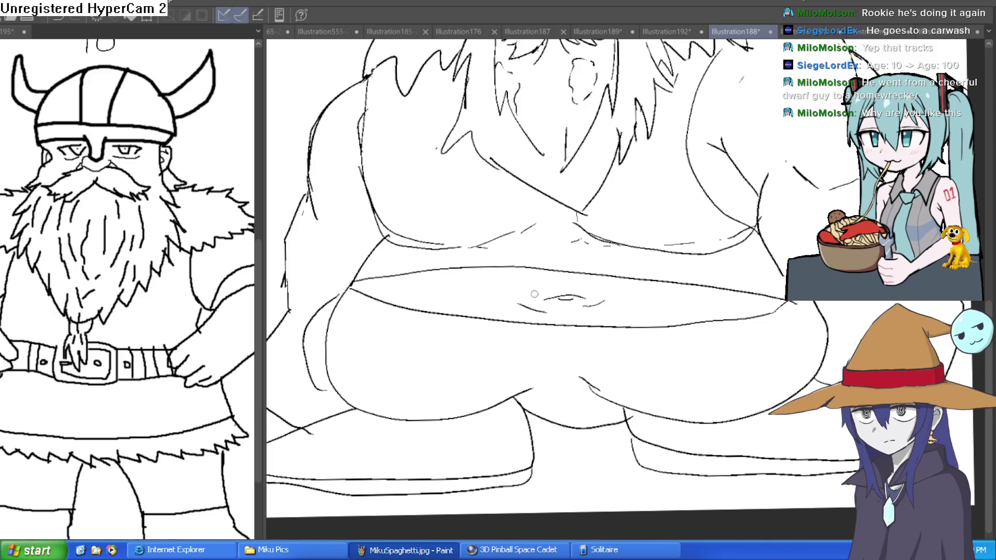
# Outline the right arm down around the right leg
pyautogui.scroll(-3, 660, 276)
pyautogui.scroll(5, 640, 340)
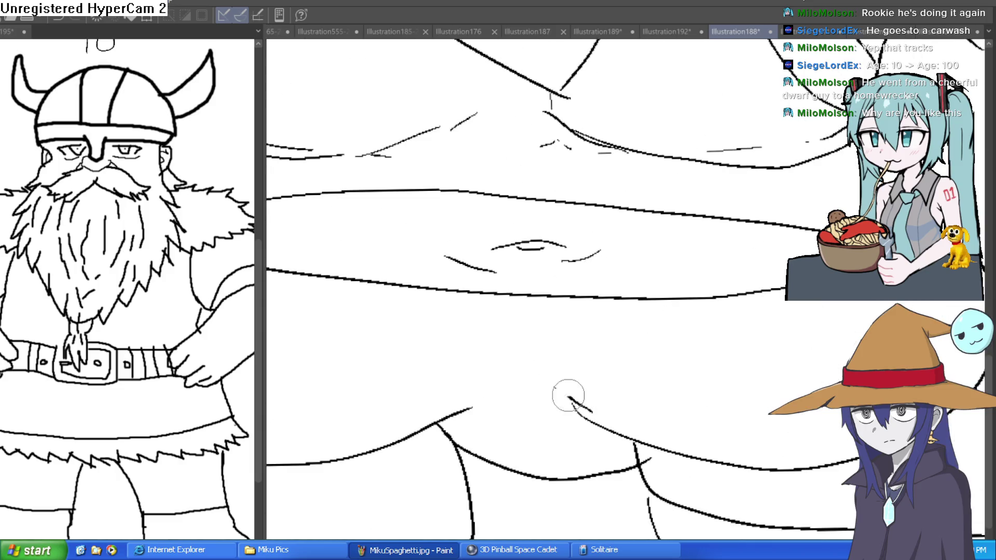
pyautogui.scroll(-5, 653, 313)
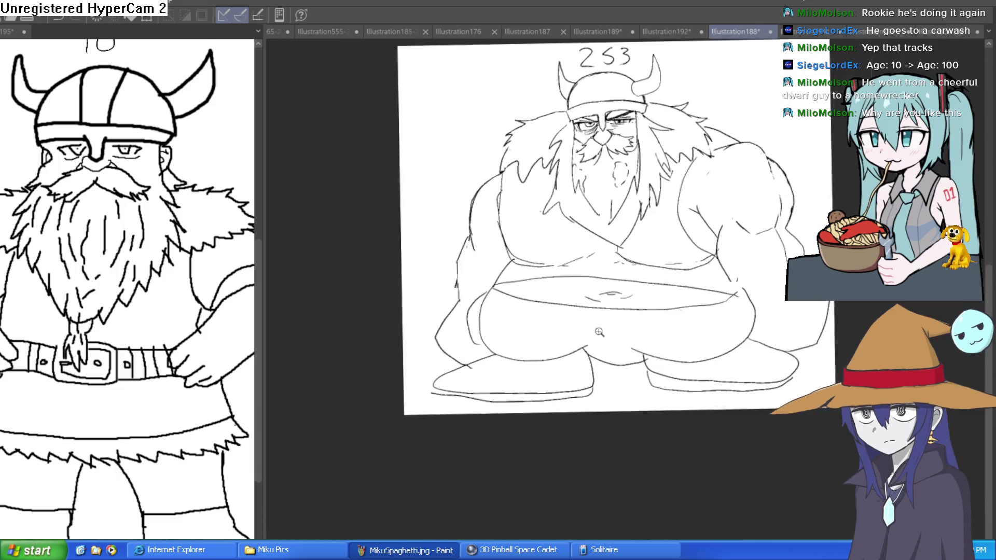
pyautogui.hotkey('ctrl', '@')
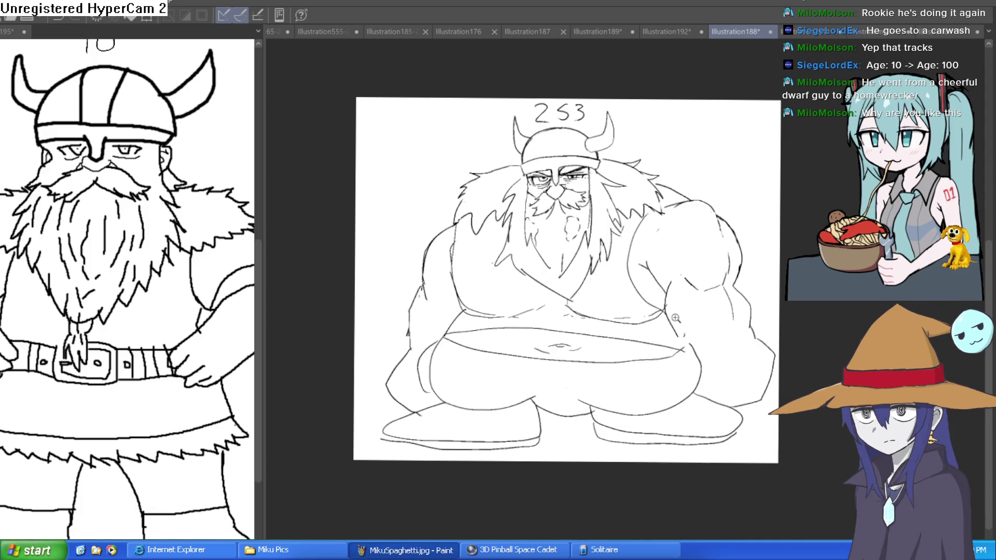
pyautogui.scroll(2, 676, 318)
pyautogui.moveTo(676, 318); pyautogui.dragTo(599, 222)
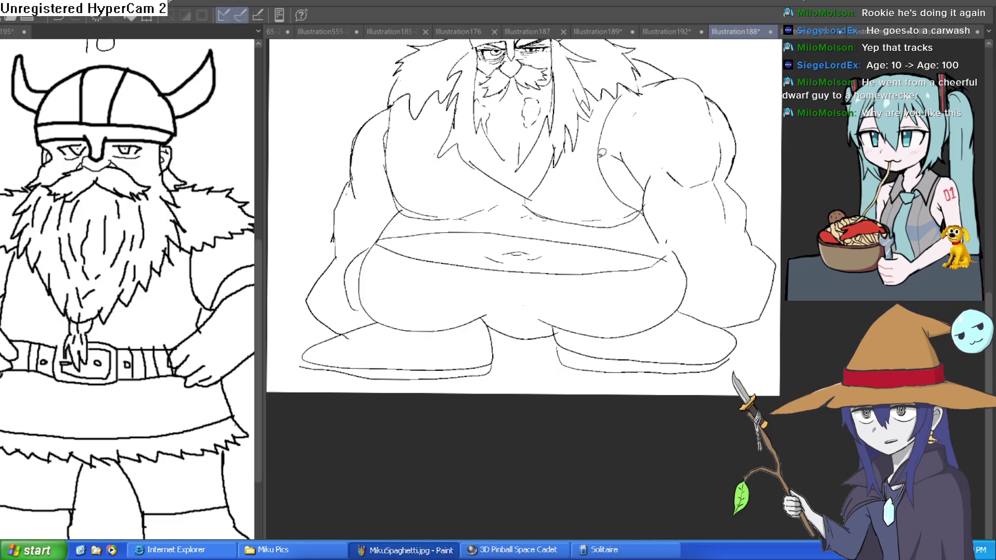
pyautogui.moveTo(695, 259)
pyautogui.mouseDown()
pyautogui.moveTo(667, 396)
pyautogui.moveTo(284, 335)
pyautogui.moveTo(523, 232)
pyautogui.moveTo(686, 244)
pyautogui.moveTo(709, 256)
pyautogui.mouseUp()
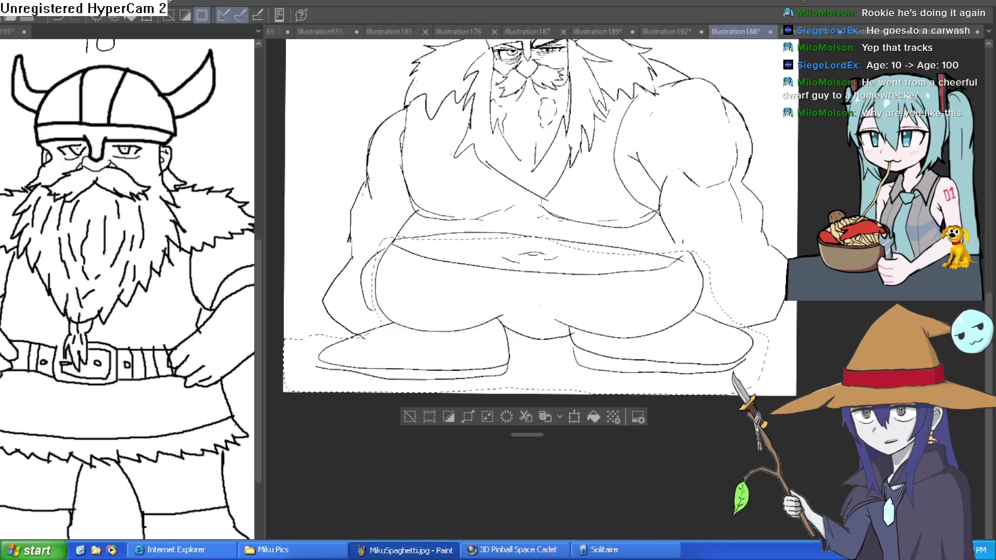
# Turn the selected lower-body lines light blue and clear the lasso selection
pyautogui.hotkey('ctrl', 'x')
pyautogui.hotkey('ctrl', 'v')
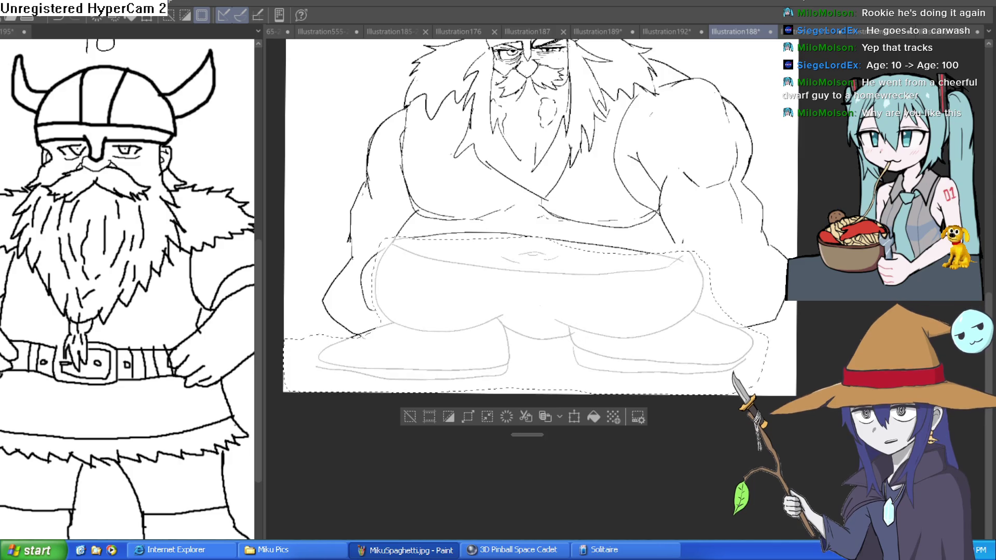
pyautogui.click(410, 417)
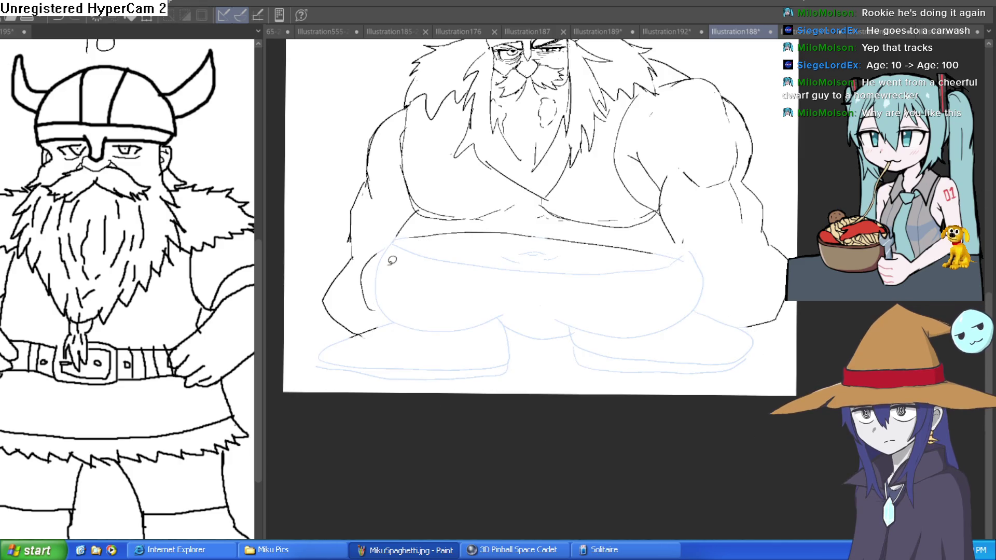
pyautogui.scroll(1, 667, 248)
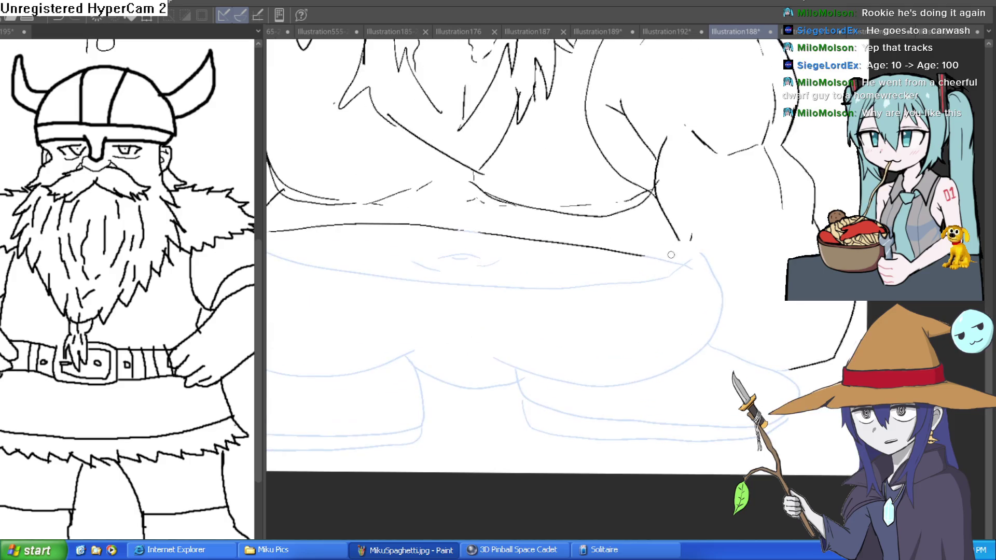
pyautogui.scroll(1, 552, 258)
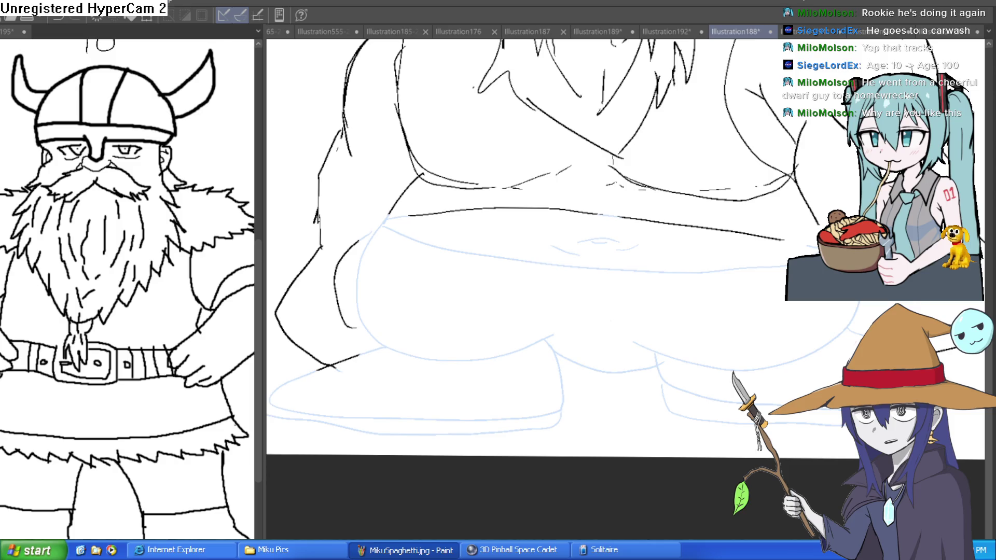
# Ink the lower belly line over the light blue sketch
pyautogui.press('-')
pyautogui.press('-')
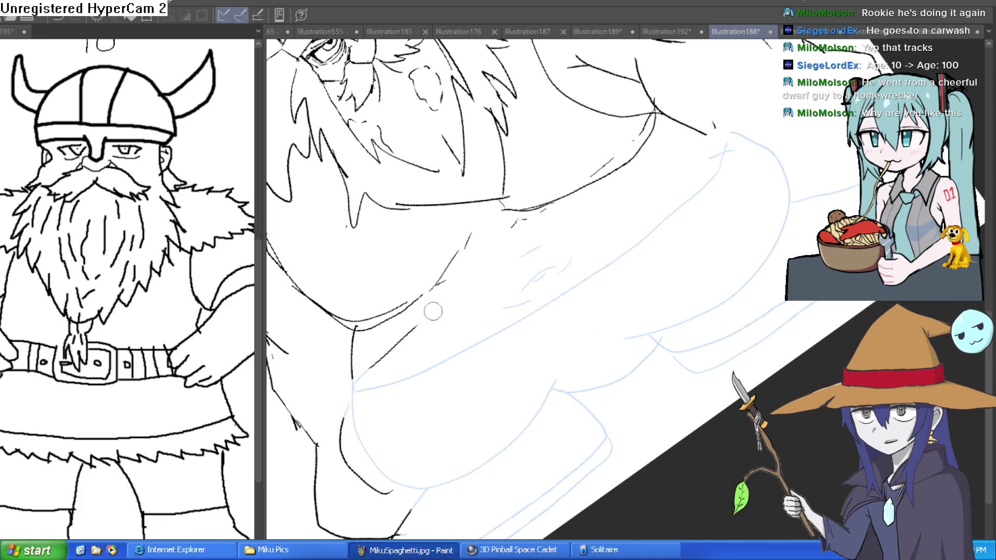
pyautogui.moveTo(396, 346); pyautogui.dragTo(648, 326)
pyautogui.press('-')
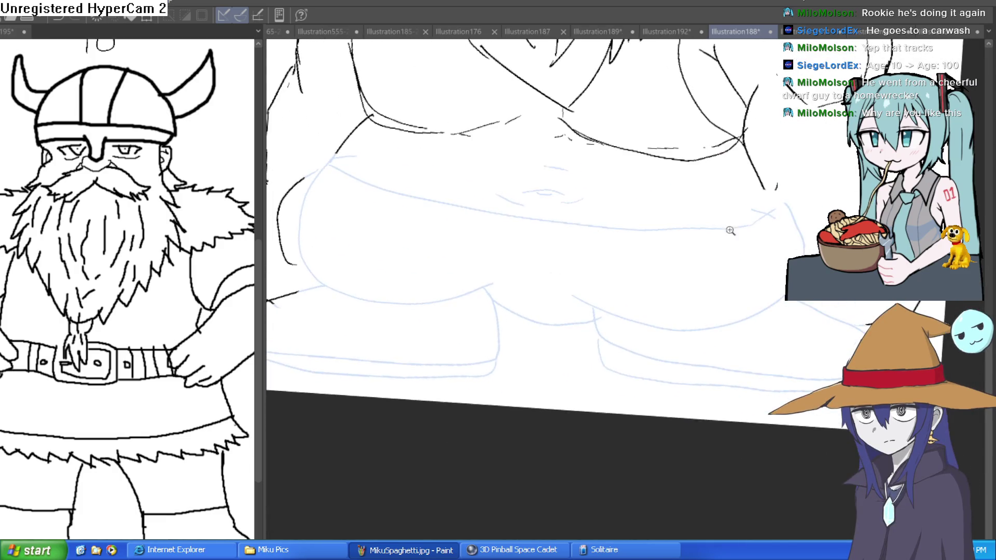
pyautogui.press('-')
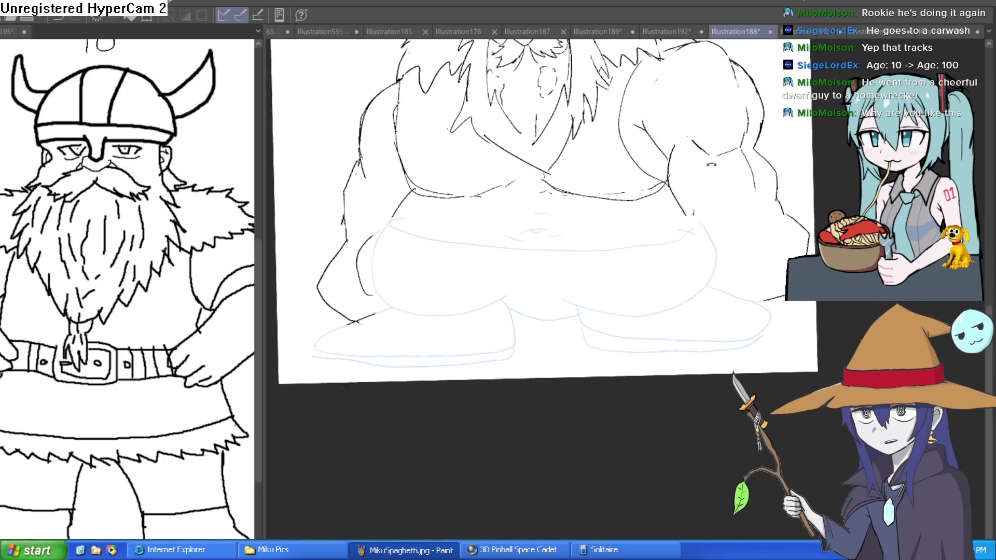
pyautogui.hotkey('ctrl', '+')
pyautogui.moveTo(703, 267); pyautogui.dragTo(495, 357)
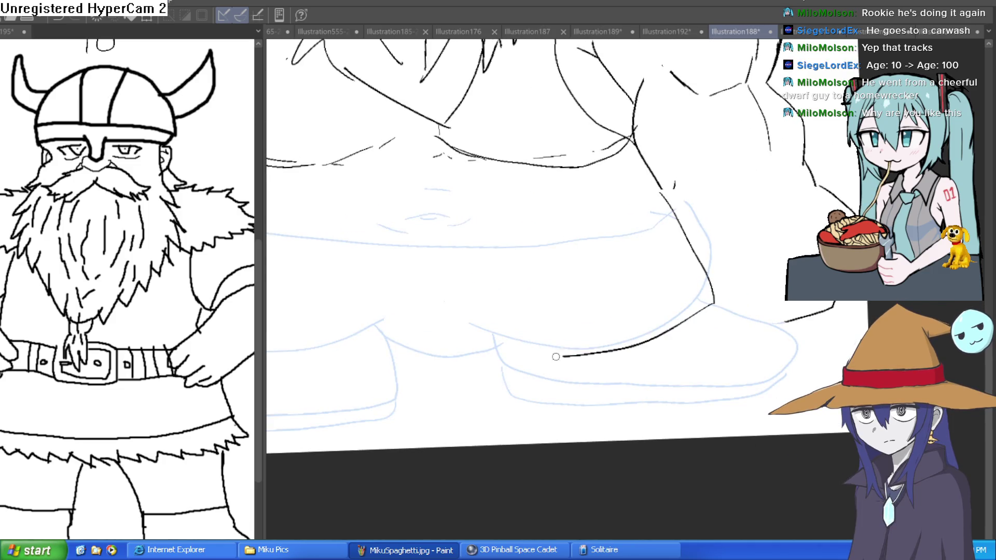
# Ink the lower belly and left side contour, then view the whole viking
pyautogui.hotkey('ctrl', '+')
pyautogui.press('-')
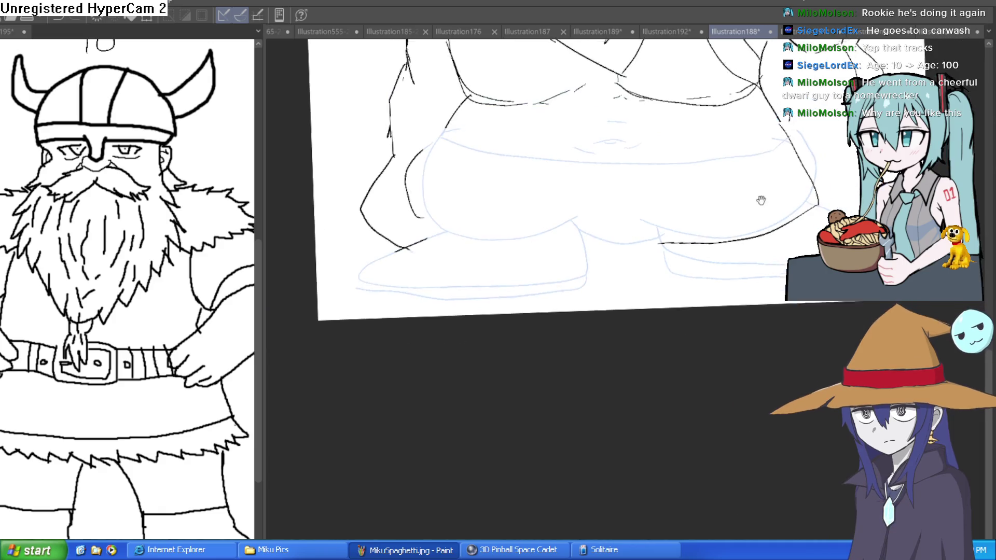
pyautogui.moveTo(642, 261); pyautogui.dragTo(422, 146)
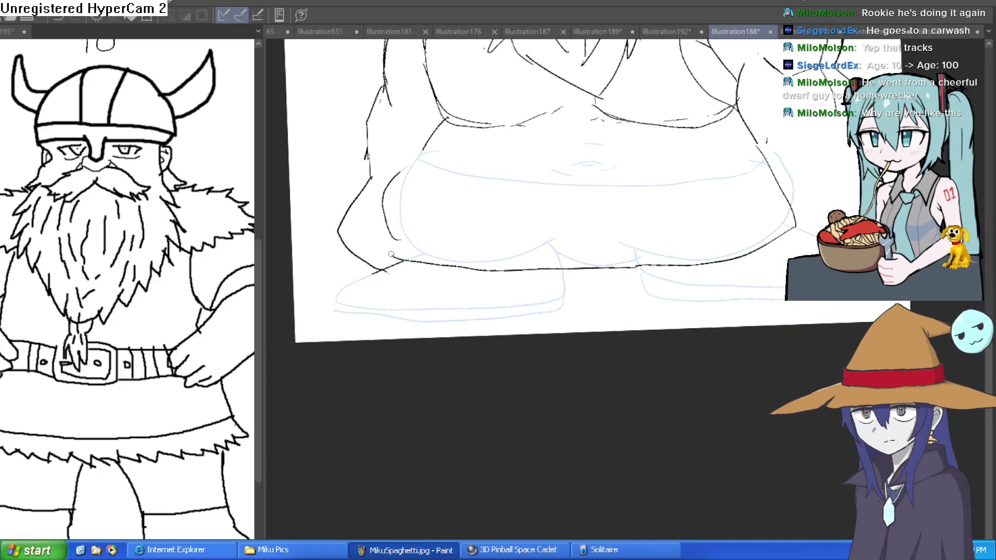
pyautogui.press('-')
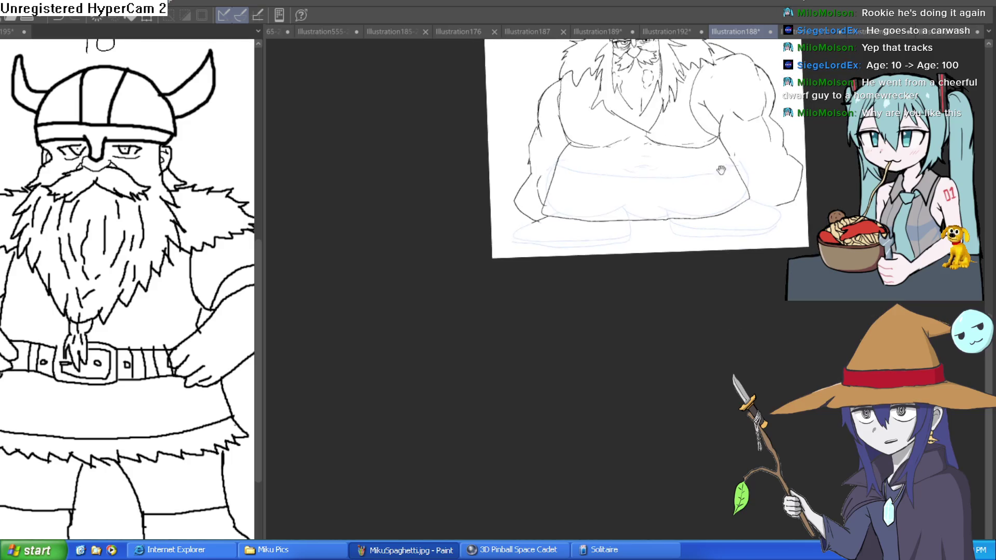
pyautogui.press('-')
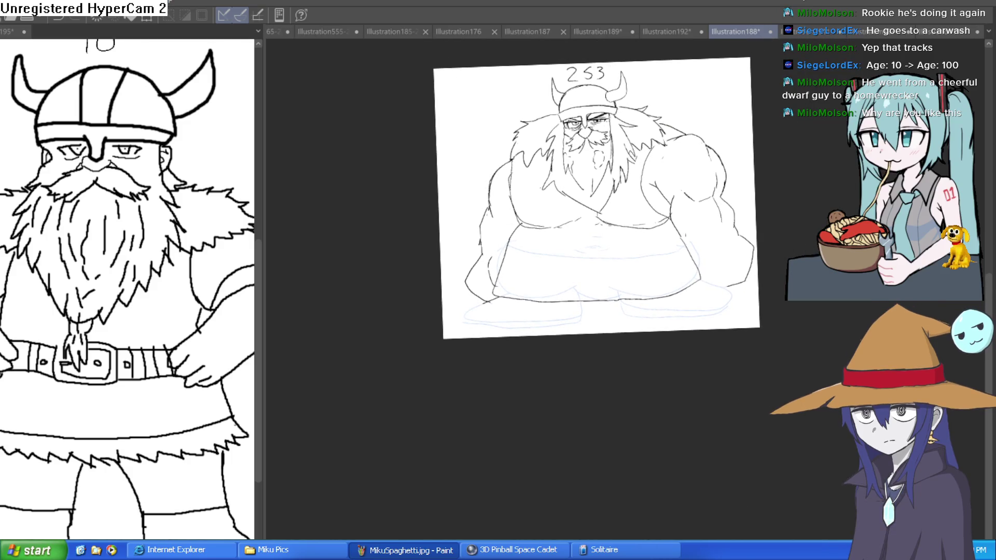
pyautogui.click(688, 308)
# Ink a short belly stroke and the belt line across the belly
pyautogui.moveTo(679, 270)
pyautogui.mouseDown()
pyautogui.moveTo(685, 285)
pyautogui.moveTo(605, 313)
pyautogui.mouseUp()
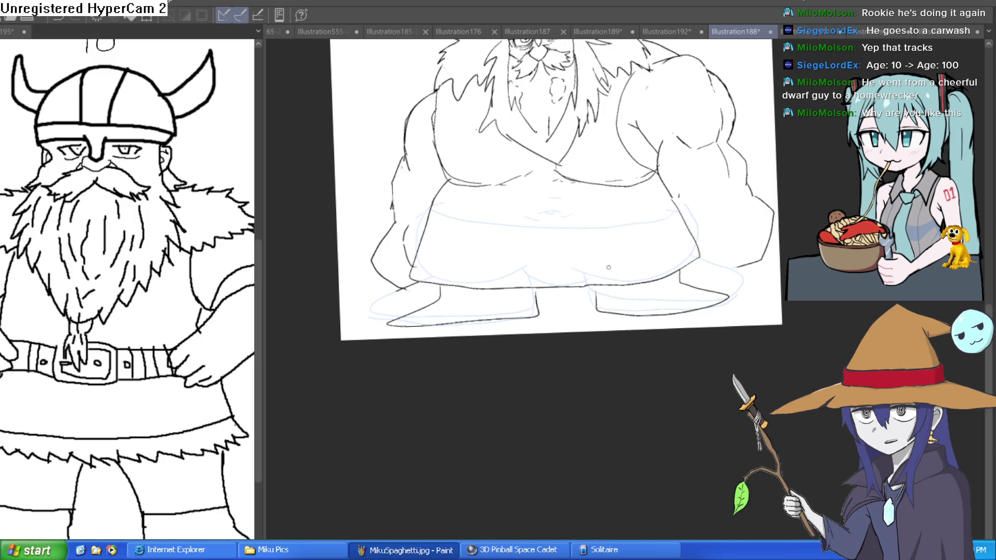
pyautogui.press('-')
pyautogui.press('+')
pyautogui.moveTo(701, 241)
pyautogui.mouseDown()
pyautogui.moveTo(523, 247)
pyautogui.moveTo(732, 250)
pyautogui.mouseUp()
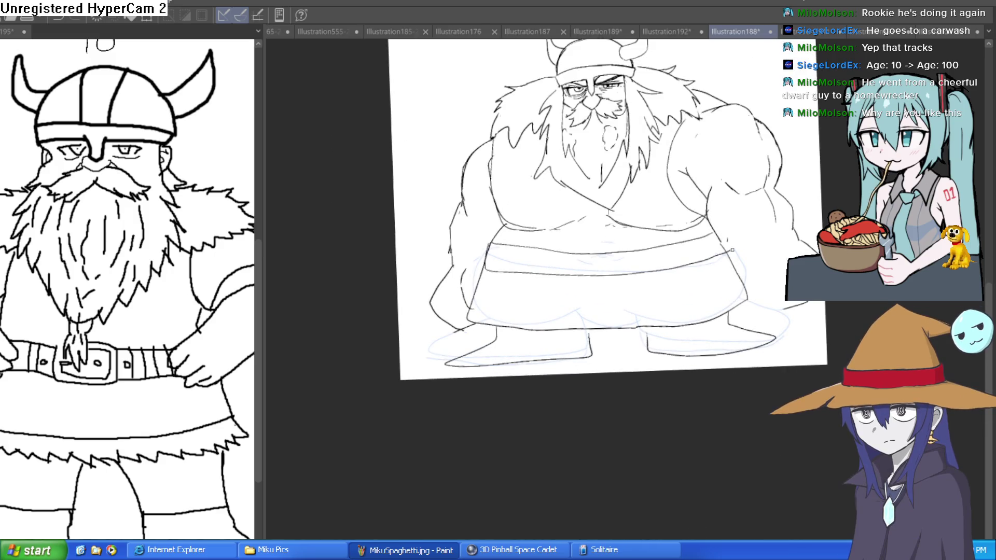
pyautogui.scroll(-2, 741, 229)
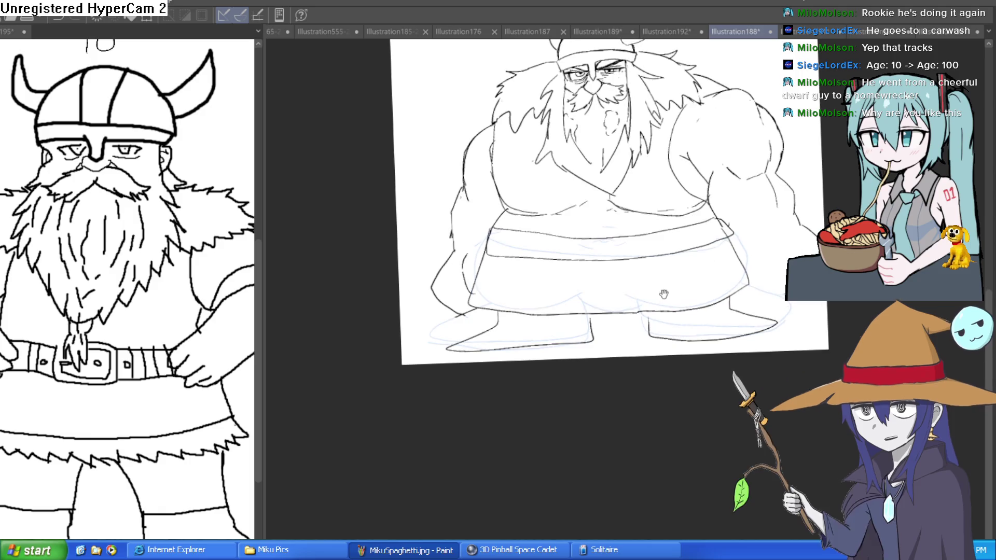
# Ink the zigzag fur hem along the boot tops, working leftward
pyautogui.moveTo(725, 306)
pyautogui.mouseDown()
pyautogui.moveTo(710, 326)
pyautogui.moveTo(657, 321)
pyautogui.mouseUp()
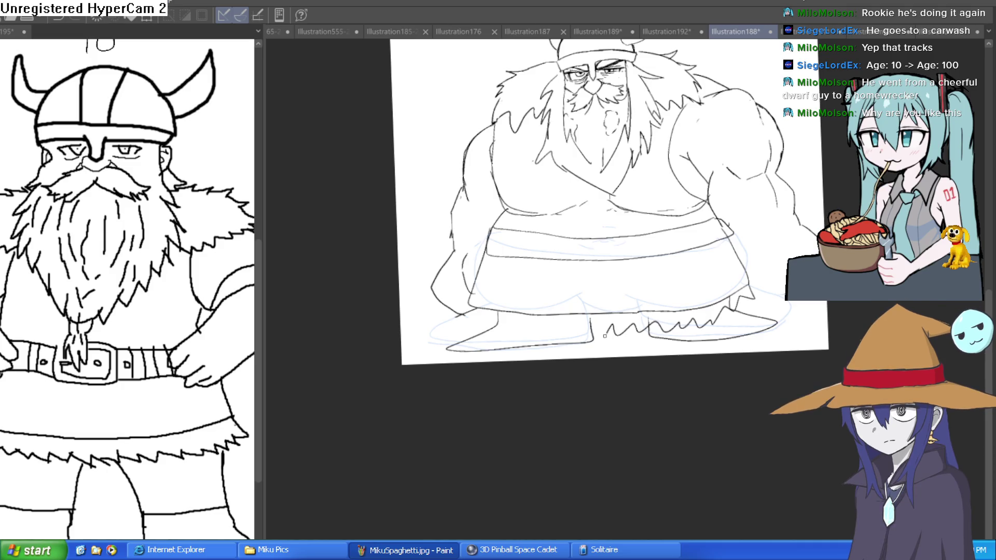
pyautogui.moveTo(564, 326); pyautogui.dragTo(530, 325)
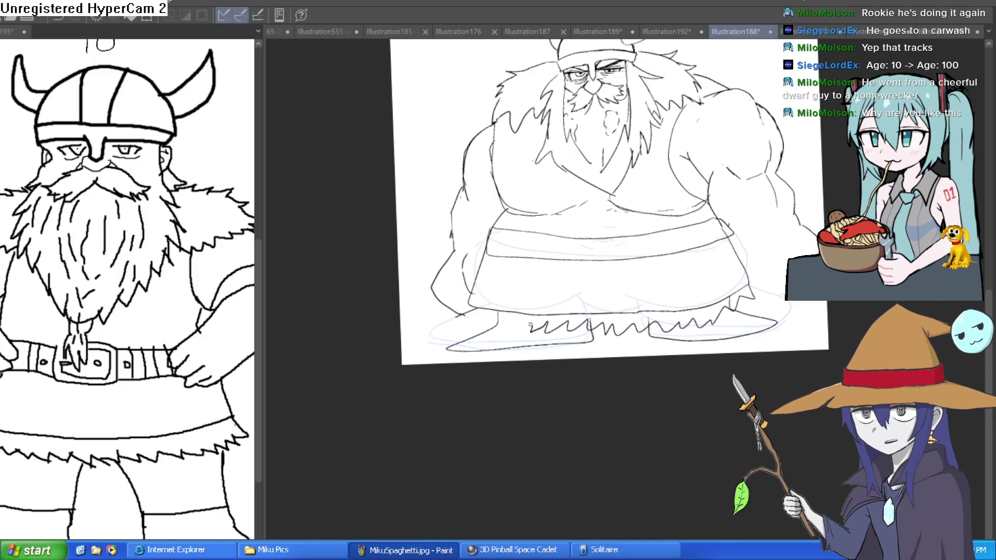
pyautogui.scroll(3, 499, 332)
pyautogui.moveTo(504, 311)
pyautogui.mouseDown()
pyautogui.moveTo(456, 313)
pyautogui.moveTo(435, 290)
pyautogui.mouseUp()
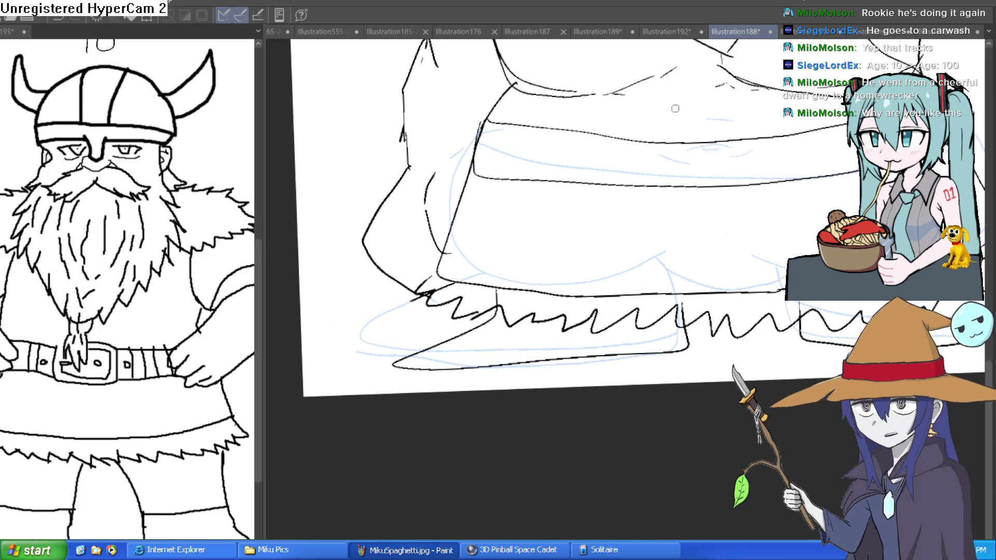
# Draw a rectangular buckle on the belt
pyautogui.moveTo(641, 186); pyautogui.dragTo(590, 230)
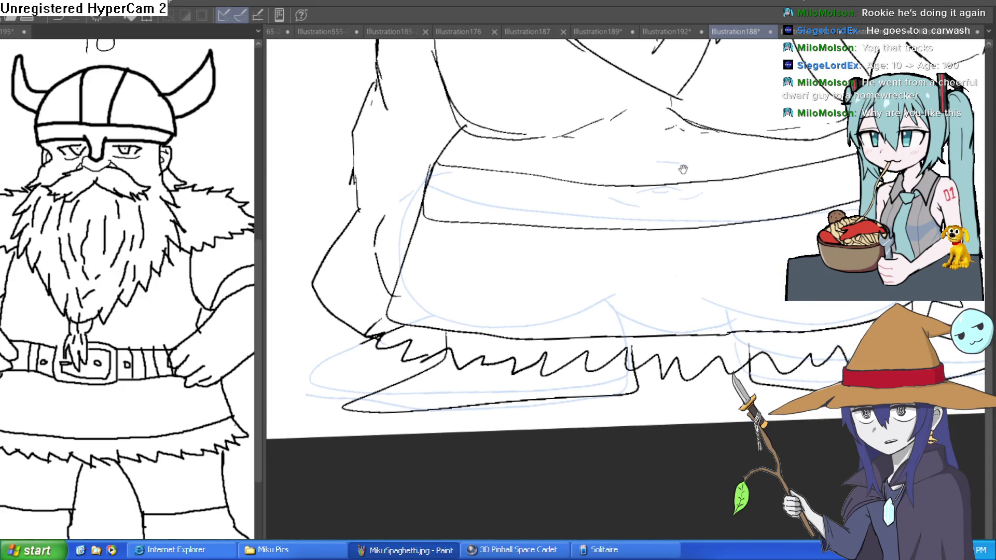
pyautogui.moveTo(758, 167); pyautogui.dragTo(777, 179)
pyautogui.moveTo(848, 298); pyautogui.dragTo(747, 253)
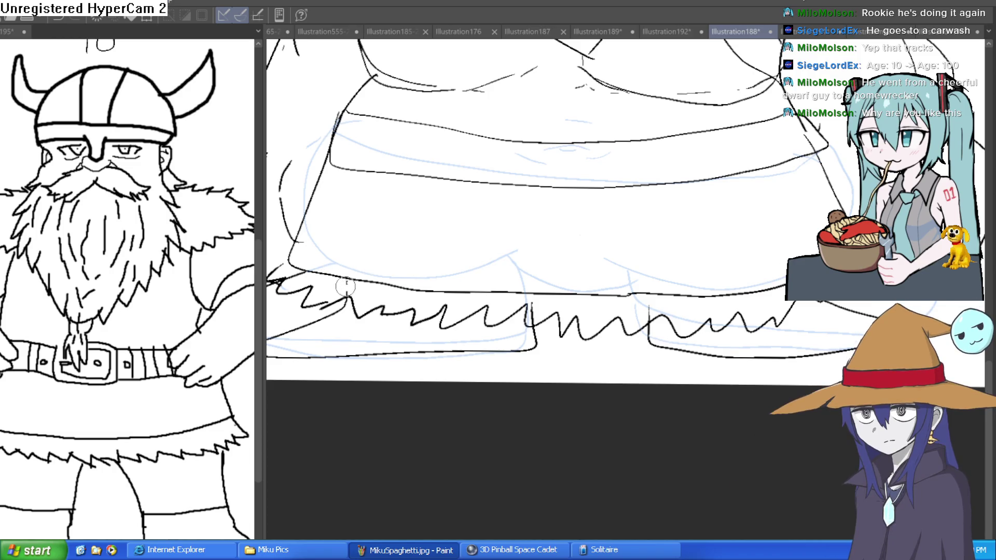
pyautogui.scroll(-3, 396, 247)
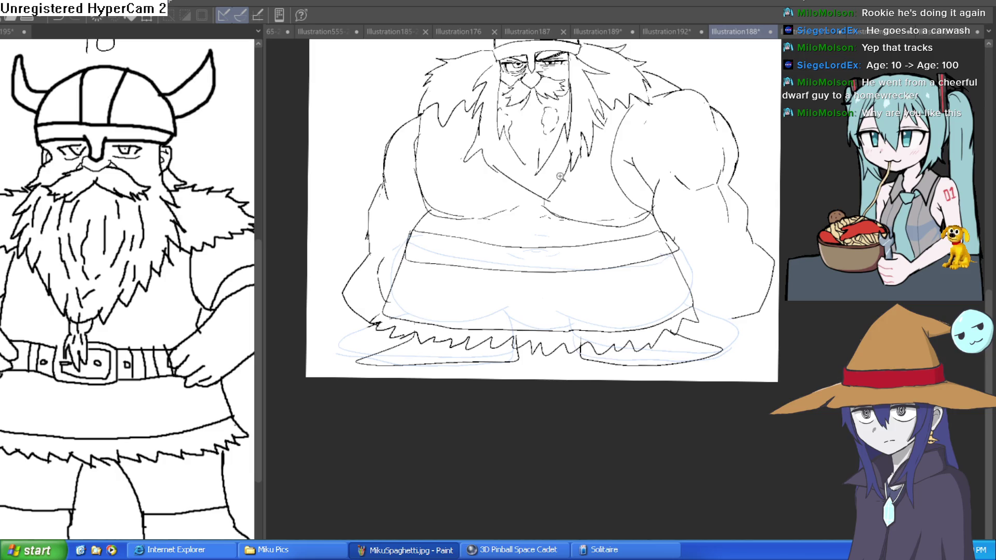
pyautogui.scroll(3, 560, 176)
pyautogui.moveTo(475, 239)
pyautogui.mouseDown()
pyautogui.moveTo(612, 232)
pyautogui.moveTo(480, 249)
pyautogui.mouseUp()
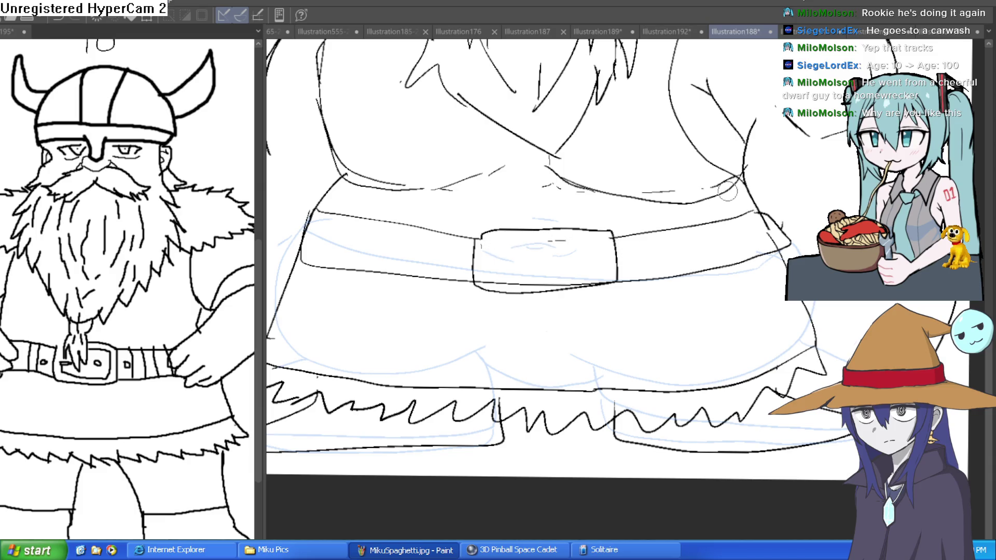
pyautogui.press('-')
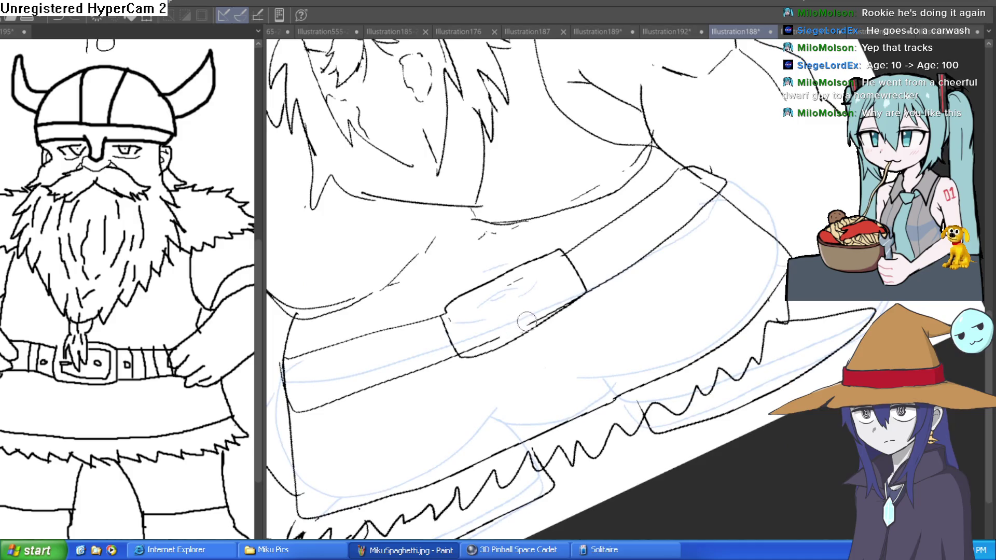
pyautogui.scroll(-5, 554, 303)
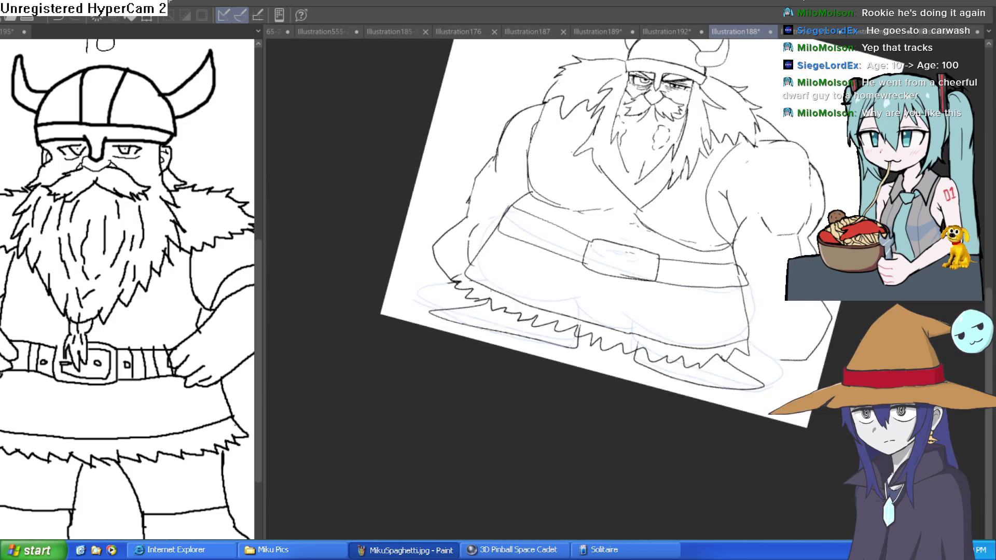
pyautogui.moveTo(734, 150); pyautogui.dragTo(725, 187)
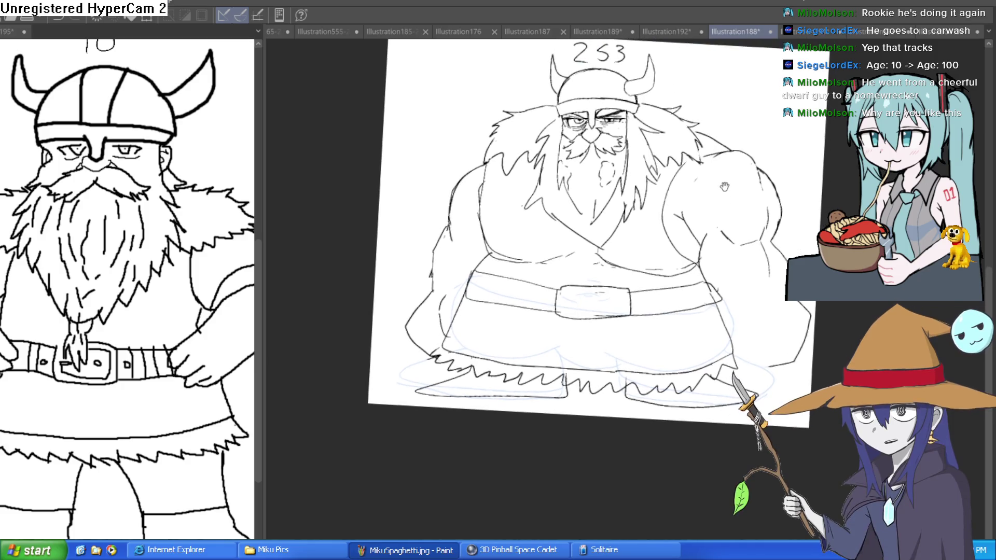
pyautogui.moveTo(797, 183)
pyautogui.mouseDown()
pyautogui.moveTo(764, 166)
pyautogui.moveTo(758, 149)
pyautogui.mouseUp()
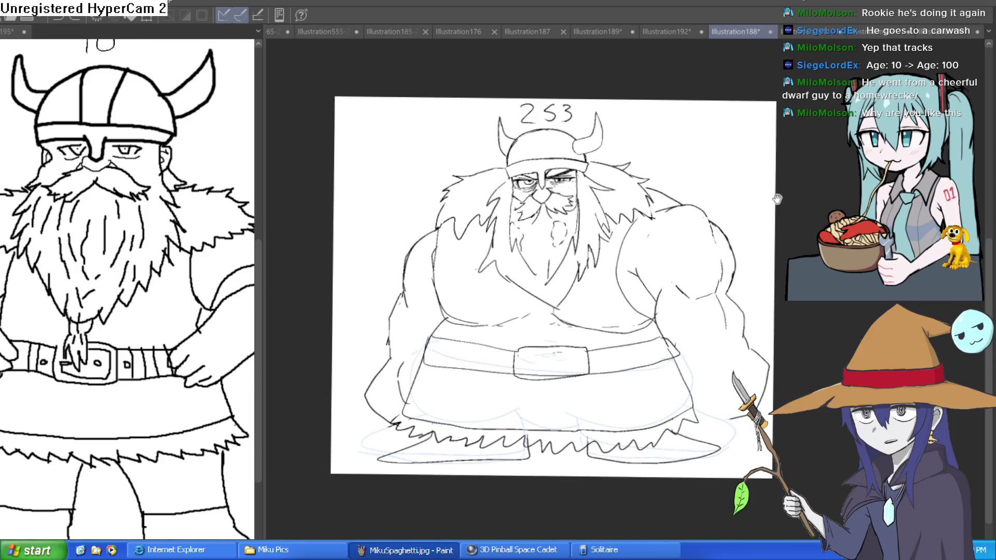
pyautogui.click(688, 261)
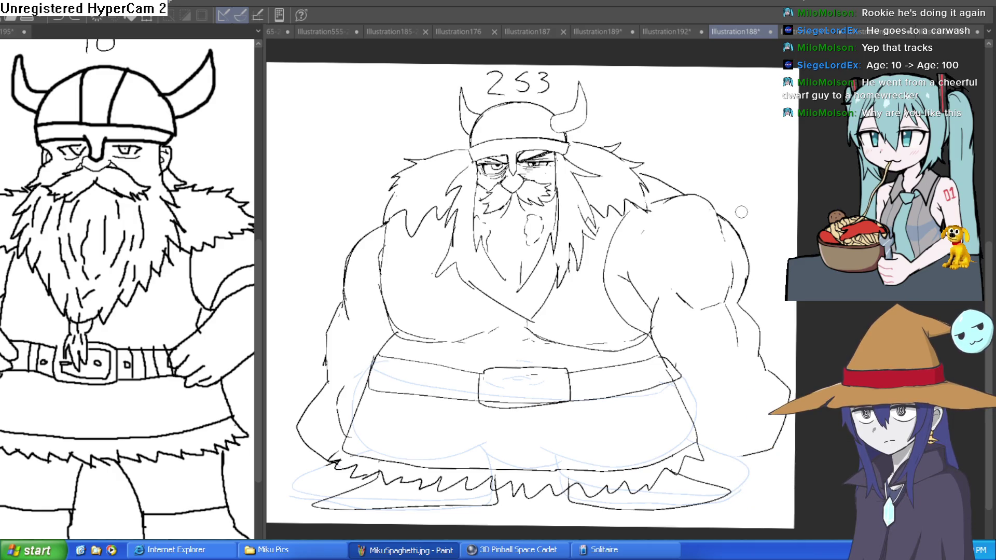
# Undo the belt buckle and lower strokes and turn the white paper layer back on
pyautogui.hotkey('ctrl', 'z')
pyautogui.hotkey('ctrl', 'z')
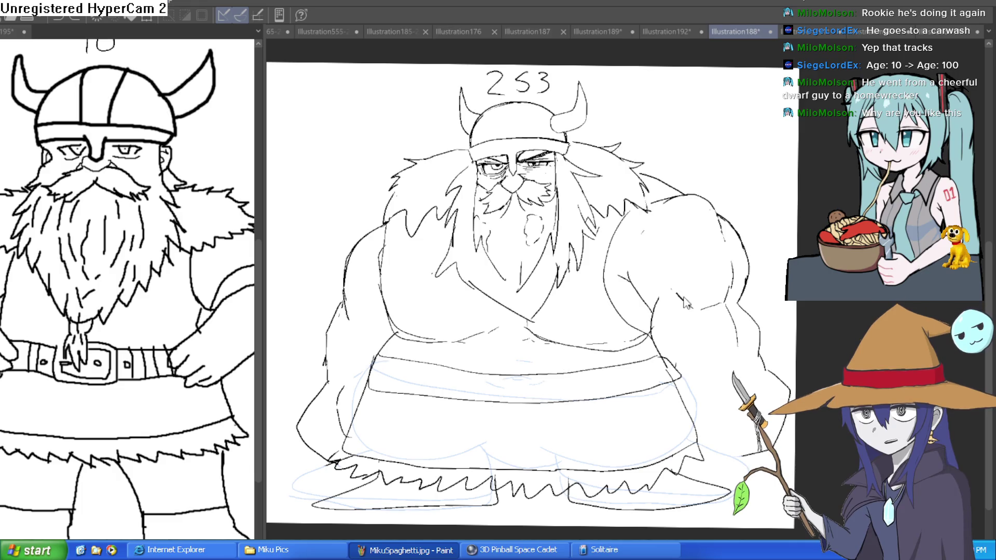
pyautogui.hotkey('ctrl', 'z')
pyautogui.hotkey('ctrl', 'z')
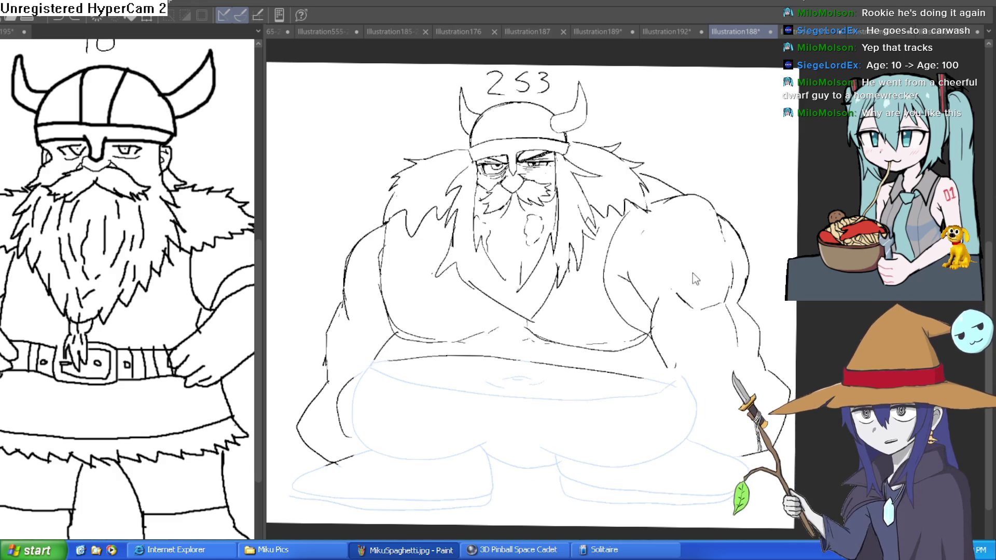
pyautogui.moveTo(703, 326)
pyautogui.mouseDown()
pyautogui.moveTo(689, 289)
pyautogui.moveTo(702, 307)
pyautogui.mouseUp()
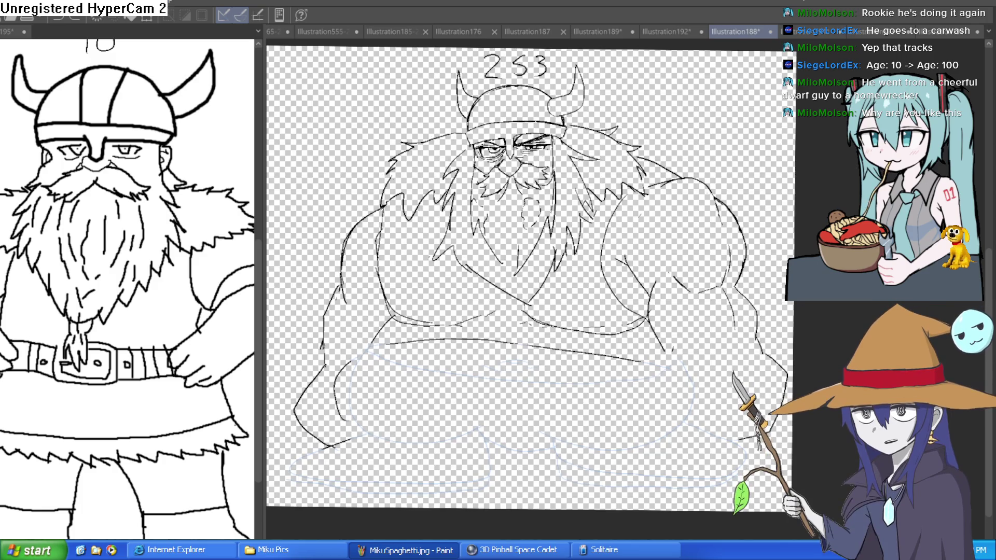
pyautogui.moveTo(744, 349); pyautogui.dragTo(753, 291)
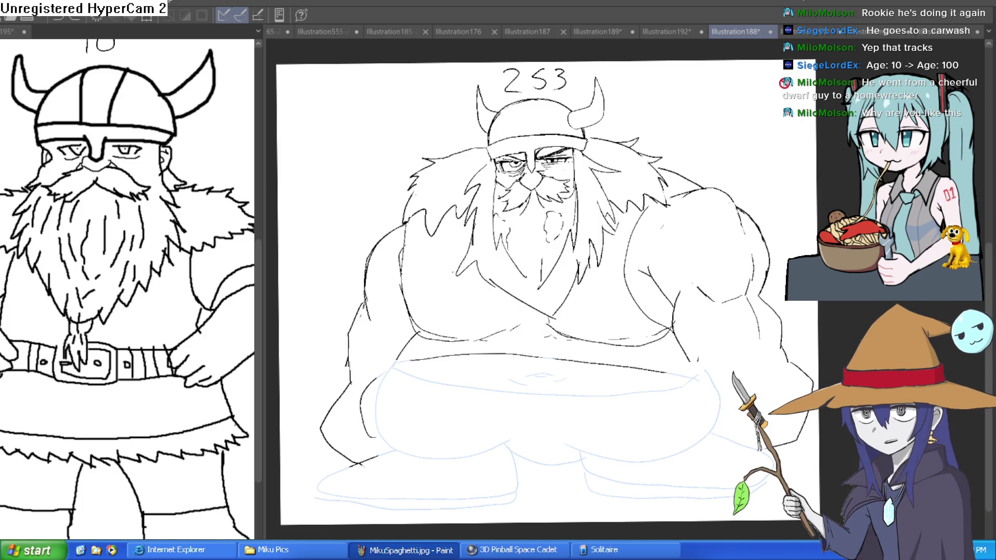
pyautogui.hotkey('ctrl', 't')
# Shrink the viking drawing, move it up and right, and confirm the transform
pyautogui.moveTo(813, 65); pyautogui.dragTo(689, 181)
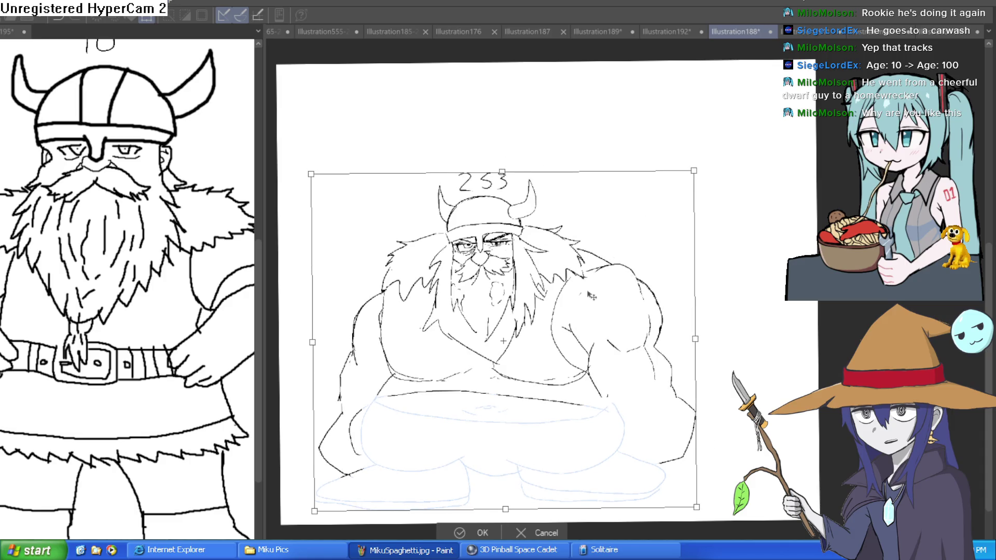
pyautogui.moveTo(592, 298); pyautogui.dragTo(669, 237)
pyautogui.click(566, 447)
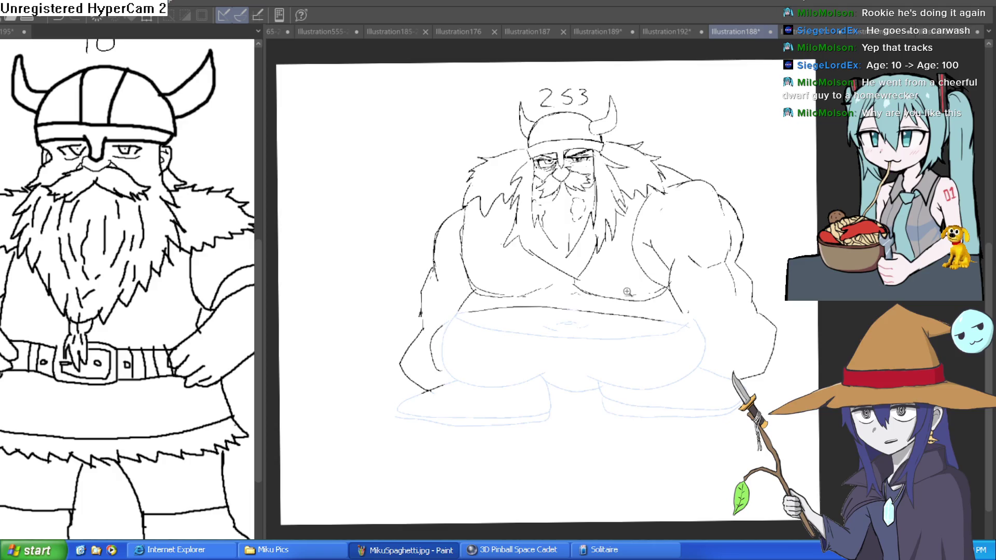
pyautogui.scroll(3, 628, 292)
pyautogui.scroll(-1, 700, 406)
pyautogui.scroll(-1, 701, 406)
pyautogui.scroll(-1, 778, 341)
pyautogui.scroll(-2, 846, 321)
pyautogui.scroll(1, 856, 326)
pyautogui.scroll(-1, 827, 339)
pyautogui.scroll(2, 799, 340)
pyautogui.scroll(-1, 830, 322)
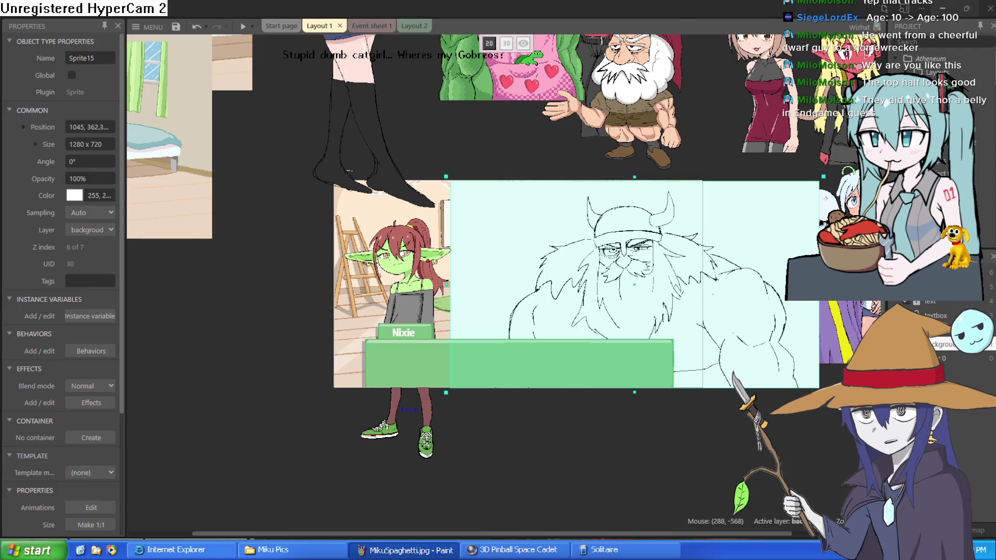
# Minimize the Construct editor to return to Clip Studio Paint
pyautogui.click(942, 8)
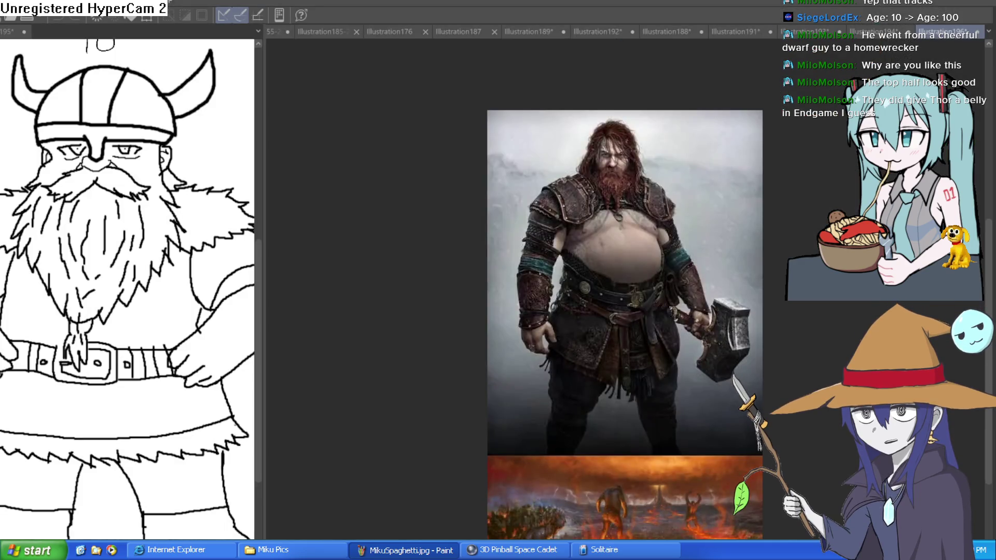
# Zoom in three times on the warrior photo and centre the figure
pyautogui.click(691, 244)
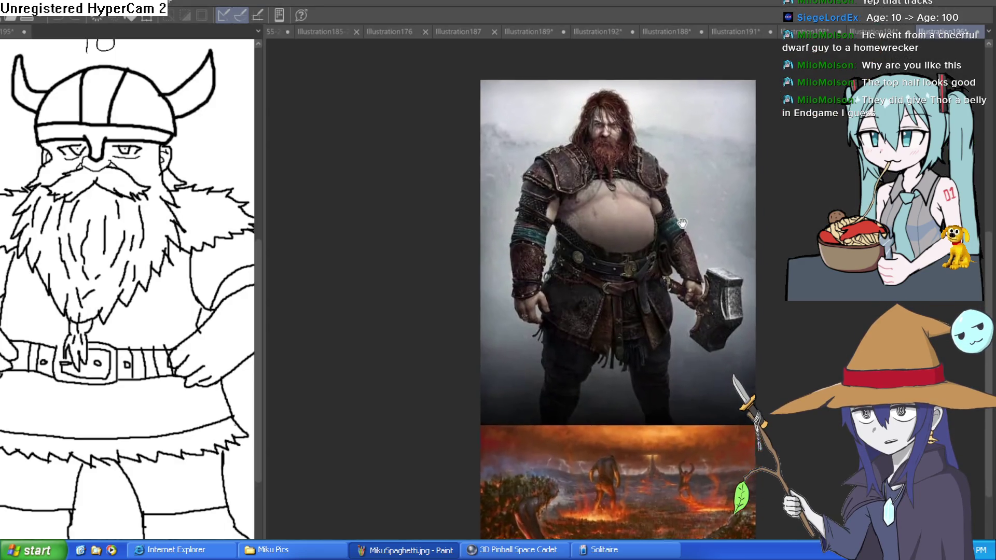
pyautogui.click(666, 212)
pyautogui.click(707, 198)
pyautogui.moveTo(712, 271); pyautogui.dragTo(661, 254)
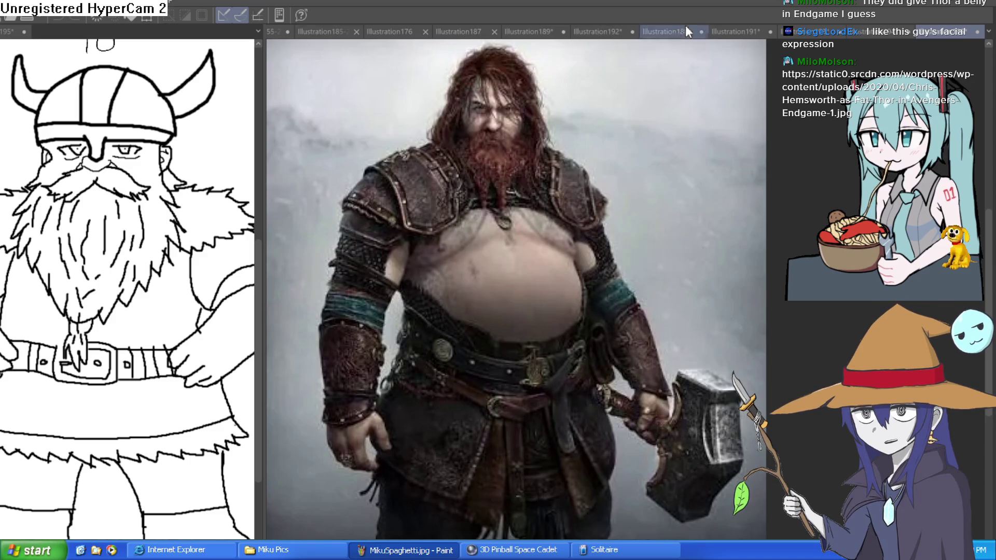
pyautogui.click(854, 30)
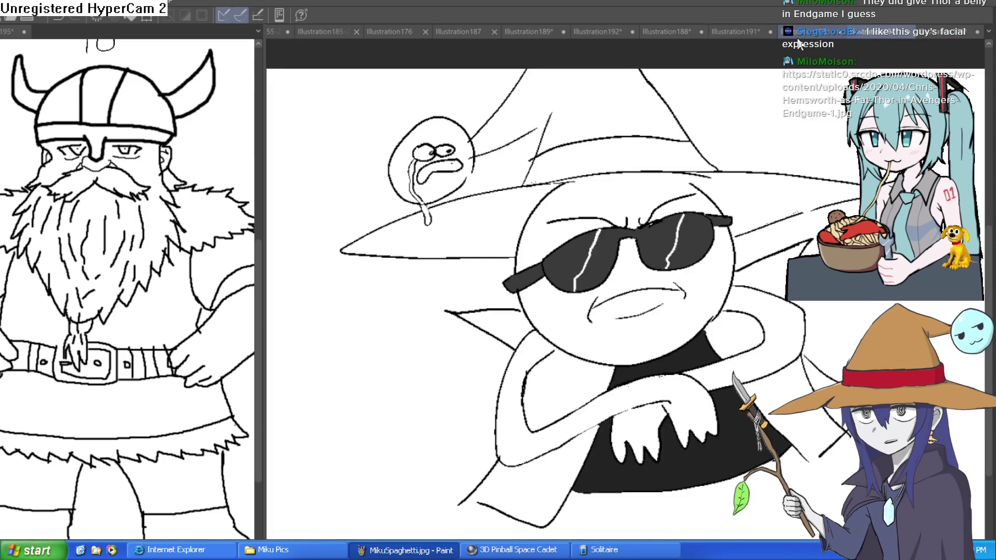
# Switch to the Illustration188 Viking sketch and zoom and pan around to inspect it
pyautogui.click(882, 31)
pyautogui.click(679, 32)
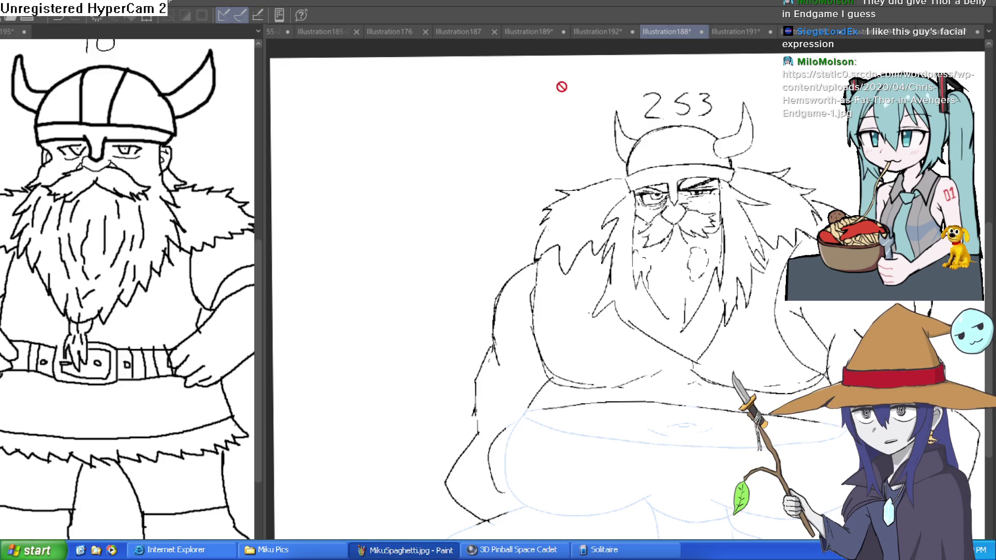
pyautogui.scroll(1, 760, 233)
pyautogui.scroll(2, 759, 233)
pyautogui.scroll(-2, 760, 233)
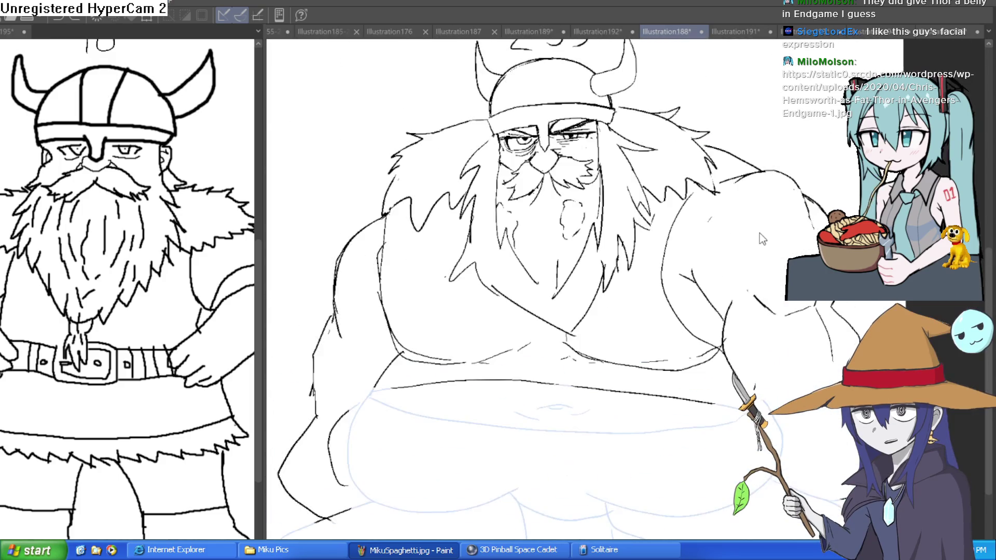
pyautogui.scroll(-1, 760, 233)
pyautogui.scroll(-1, 737, 285)
pyautogui.scroll(3, 702, 355)
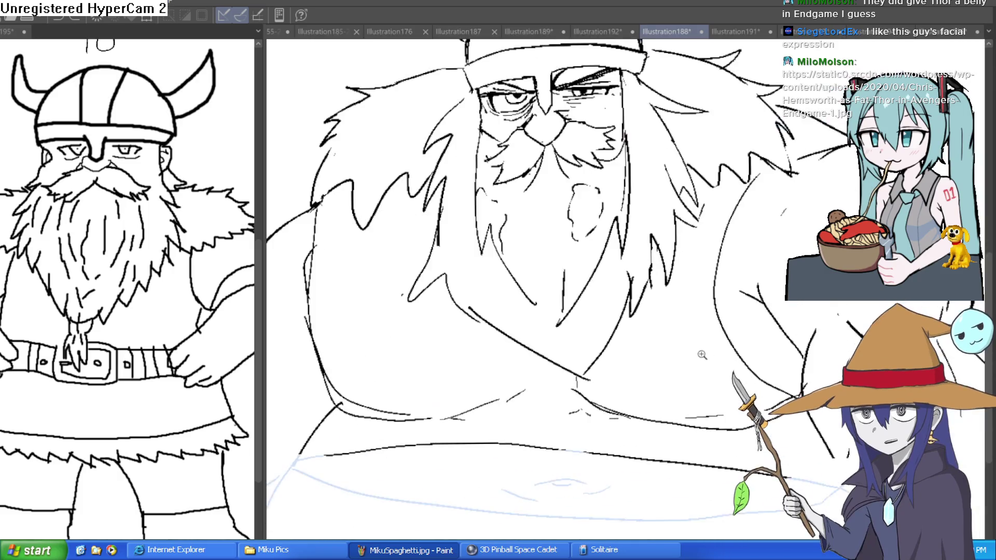
pyautogui.moveTo(702, 355); pyautogui.dragTo(757, 370)
pyautogui.scroll(-1, 757, 370)
pyautogui.scroll(-2, 757, 370)
pyautogui.scroll(1, 756, 370)
pyautogui.scroll(1, 757, 370)
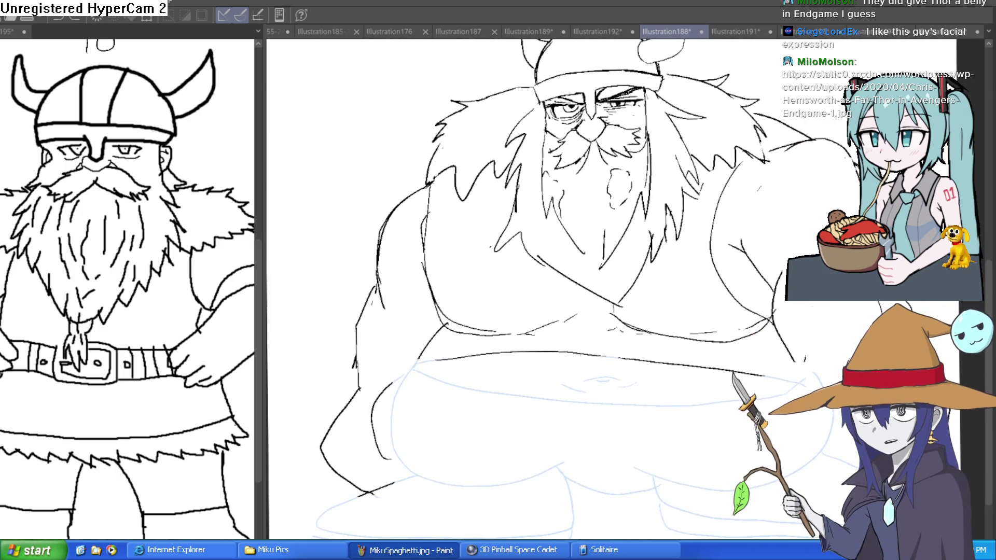
# Flip the canvas horizontally to check proportions, then zoom out to the whole Viking
pyautogui.press('h')
pyautogui.press('h')
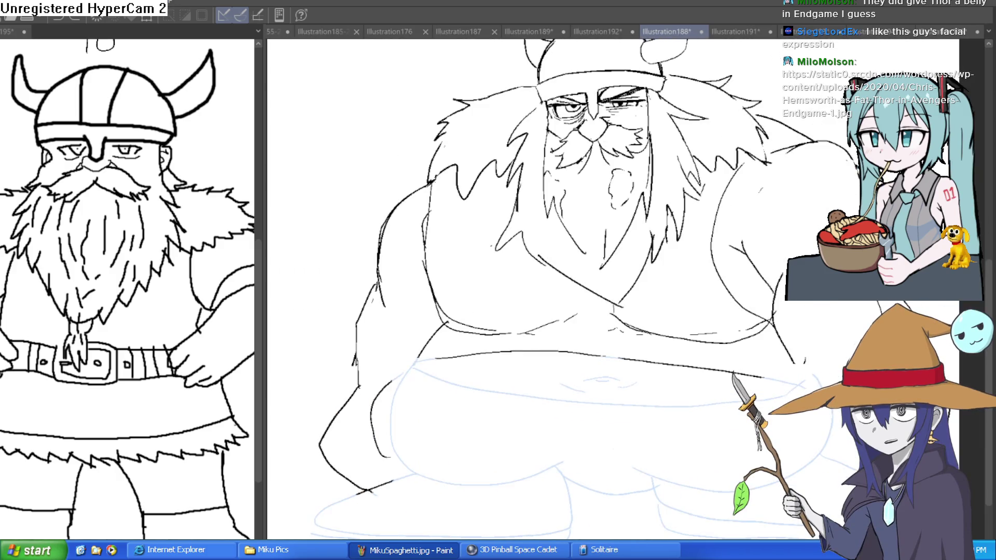
pyautogui.scroll(-1, 803, 245)
pyautogui.scroll(-1, 804, 244)
pyautogui.scroll(-1, 804, 245)
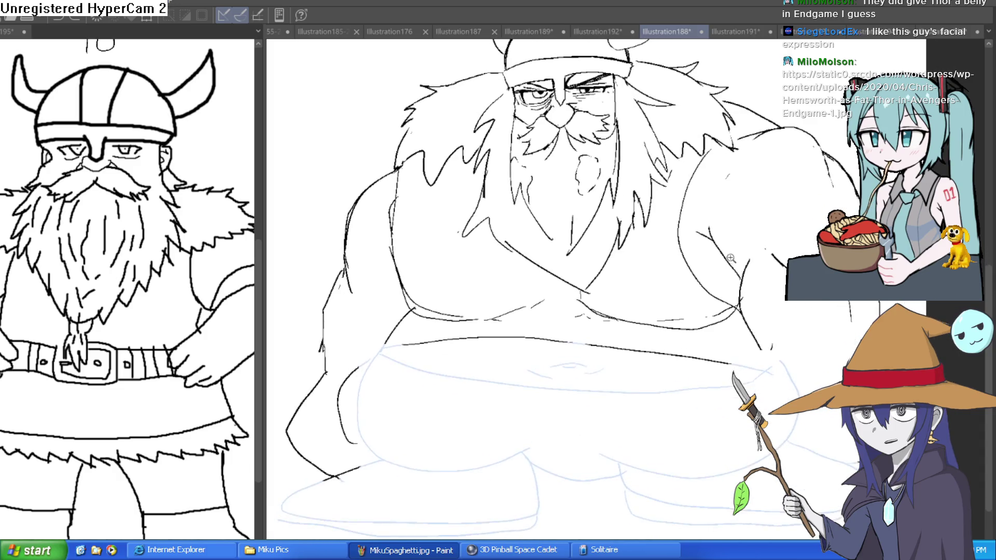
pyautogui.scroll(-1, 731, 260)
pyautogui.scroll(1, 756, 253)
pyautogui.moveTo(757, 252)
pyautogui.mouseDown()
pyautogui.moveTo(749, 307)
pyautogui.moveTo(738, 269)
pyautogui.mouseUp()
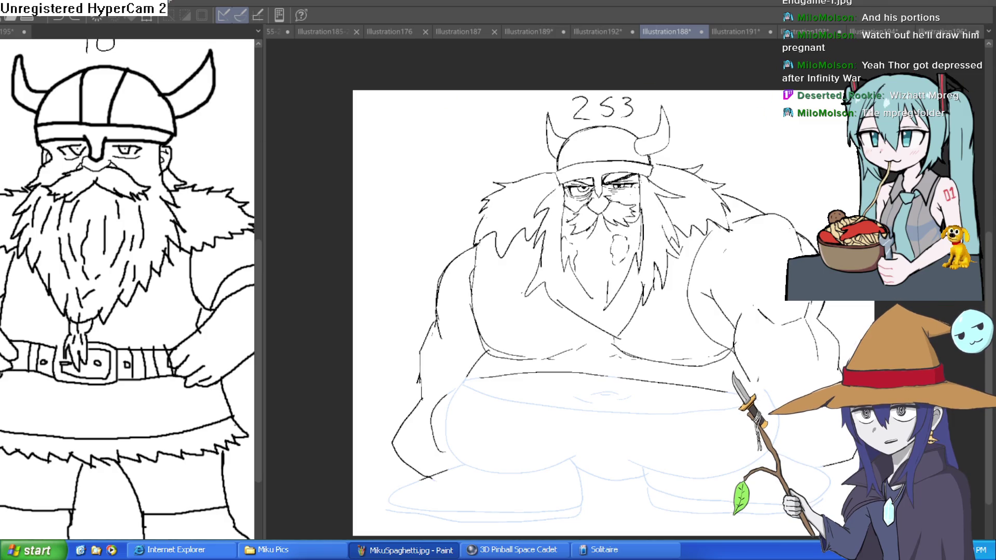
# Zoom in and undo the faint stray stroke beside the right horn
pyautogui.hotkey('ctrl', '+')
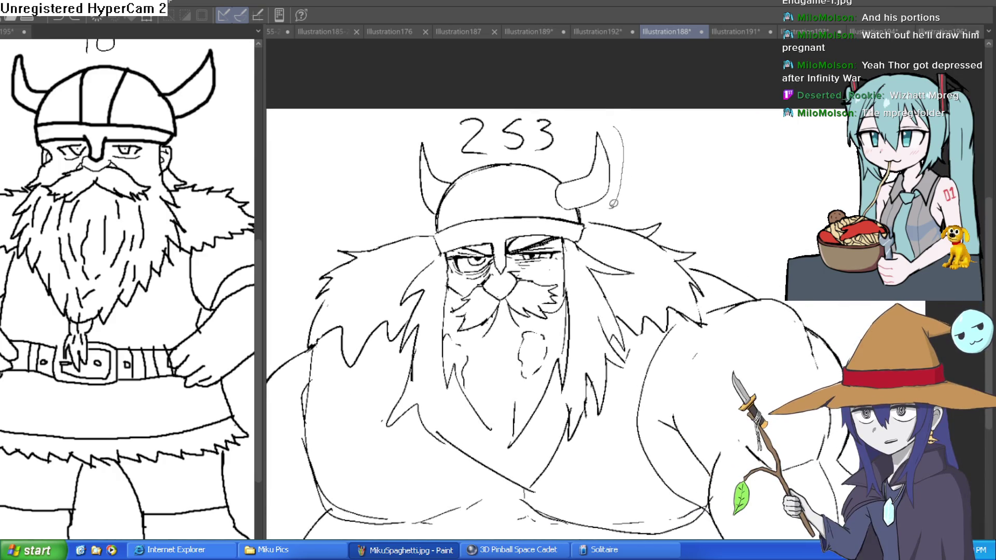
pyautogui.hotkey('ctrl', 'z')
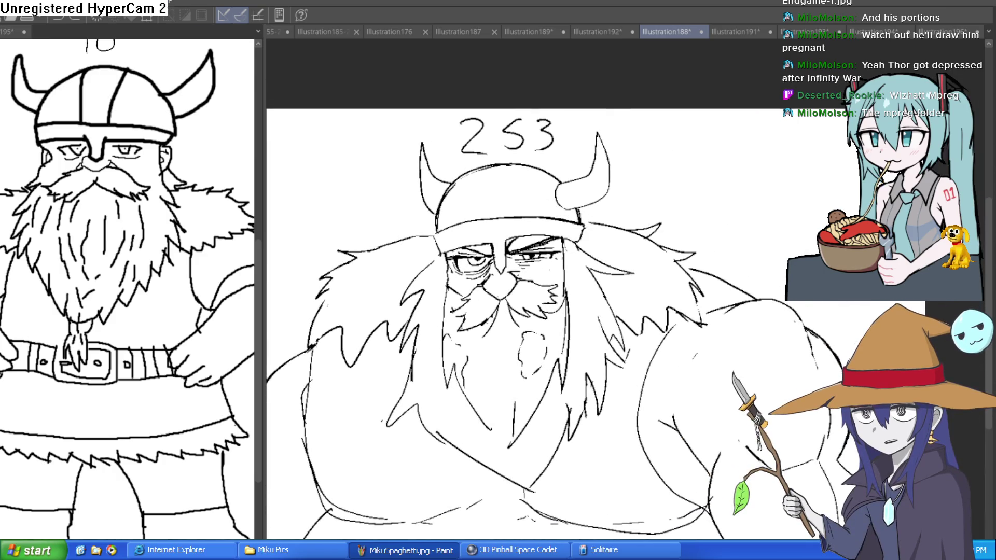
pyautogui.scroll(3, 500, 218)
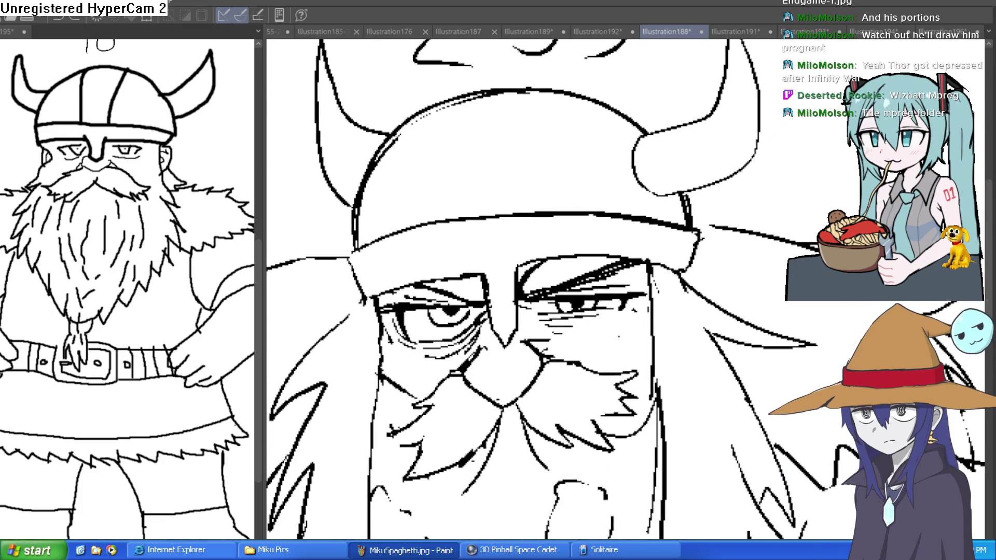
# Draw two teardrop ornaments on the helmet, giving one a folded cap
pyautogui.moveTo(527, 212)
pyautogui.mouseDown()
pyautogui.moveTo(572, 143)
pyautogui.moveTo(585, 157)
pyautogui.moveTo(563, 203)
pyautogui.moveTo(543, 211)
pyautogui.mouseUp()
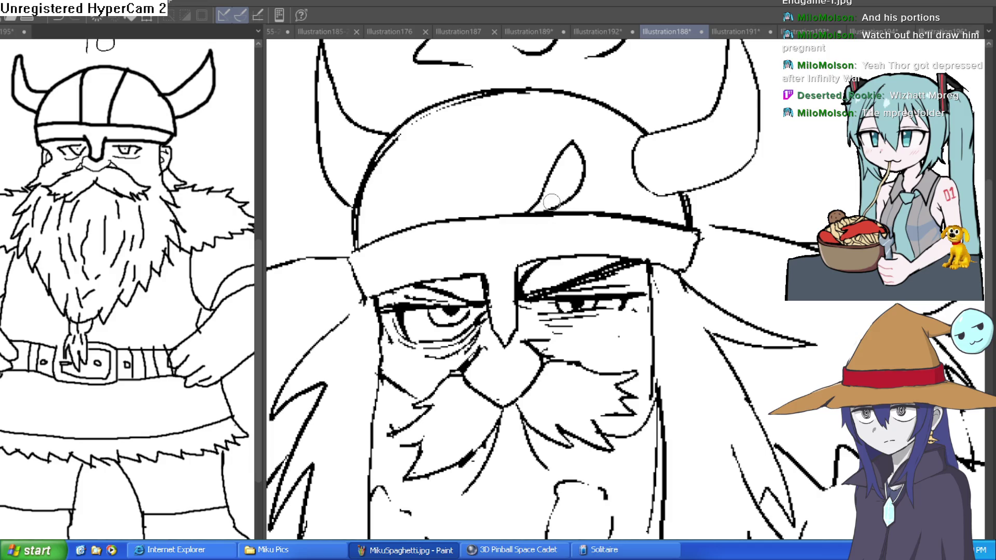
pyautogui.moveTo(471, 215)
pyautogui.mouseDown()
pyautogui.moveTo(418, 161)
pyautogui.moveTo(430, 210)
pyautogui.moveTo(454, 217)
pyautogui.mouseUp()
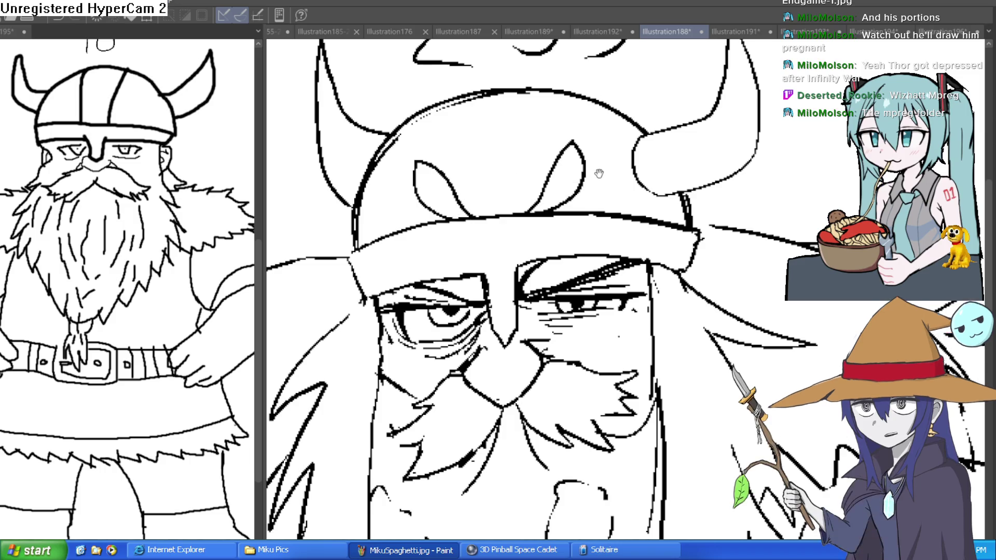
pyautogui.scroll(2, 595, 156)
pyautogui.scroll(4, 474, 192)
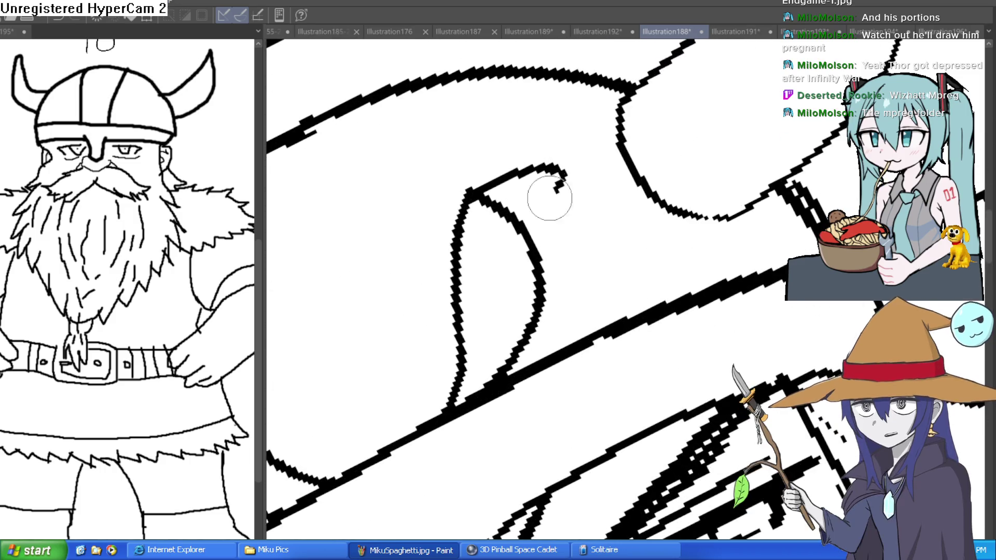
pyautogui.moveTo(470, 191)
pyautogui.mouseDown()
pyautogui.moveTo(552, 156)
pyautogui.moveTo(511, 211)
pyautogui.moveTo(547, 199)
pyautogui.mouseUp()
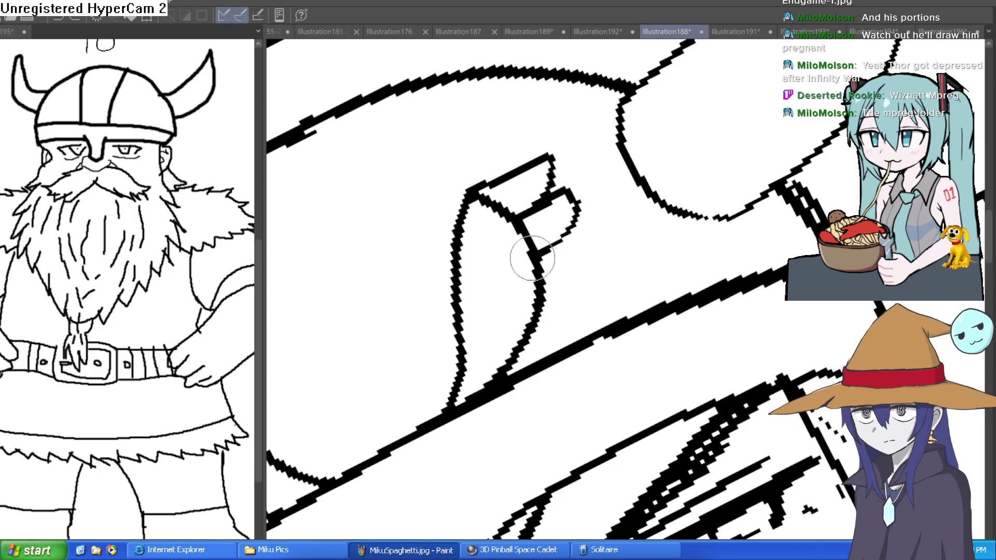
pyautogui.moveTo(519, 218)
pyautogui.mouseDown()
pyautogui.moveTo(571, 191)
pyautogui.moveTo(545, 262)
pyautogui.moveTo(584, 248)
pyautogui.moveTo(542, 301)
pyautogui.moveTo(605, 285)
pyautogui.mouseUp()
pyautogui.scroll(-5, 596, 299)
pyautogui.scroll(5, 727, 233)
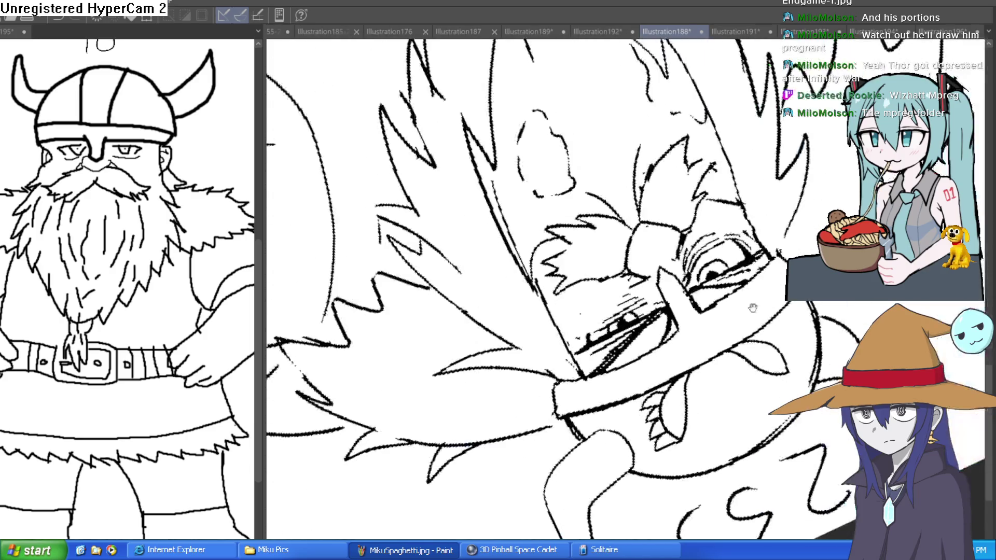
# Turn the view upright and ink the curved belly outline with a zigzag fur edge
pyautogui.moveTo(801, 194)
pyautogui.mouseDown()
pyautogui.moveTo(649, 277)
pyautogui.moveTo(666, 191)
pyautogui.moveTo(655, 196)
pyautogui.moveTo(702, 190)
pyautogui.moveTo(701, 159)
pyautogui.moveTo(711, 170)
pyautogui.moveTo(703, 124)
pyautogui.mouseUp()
pyautogui.moveTo(387, 319)
pyautogui.mouseDown()
pyautogui.moveTo(566, 387)
pyautogui.moveTo(742, 336)
pyautogui.mouseUp()
pyautogui.moveTo(644, 366); pyautogui.dragTo(696, 362)
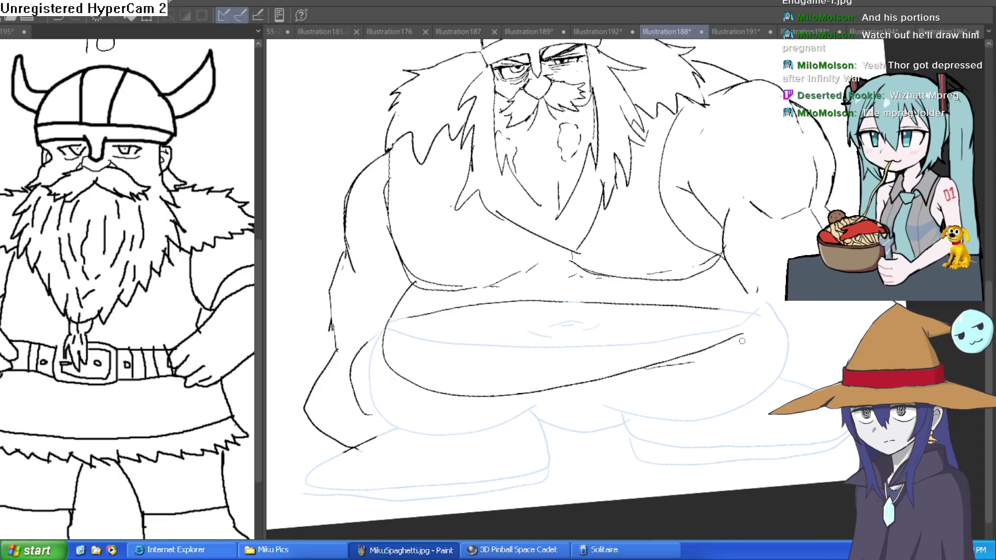
pyautogui.moveTo(758, 313)
pyautogui.mouseDown()
pyautogui.moveTo(740, 300)
pyautogui.moveTo(748, 304)
pyautogui.mouseUp()
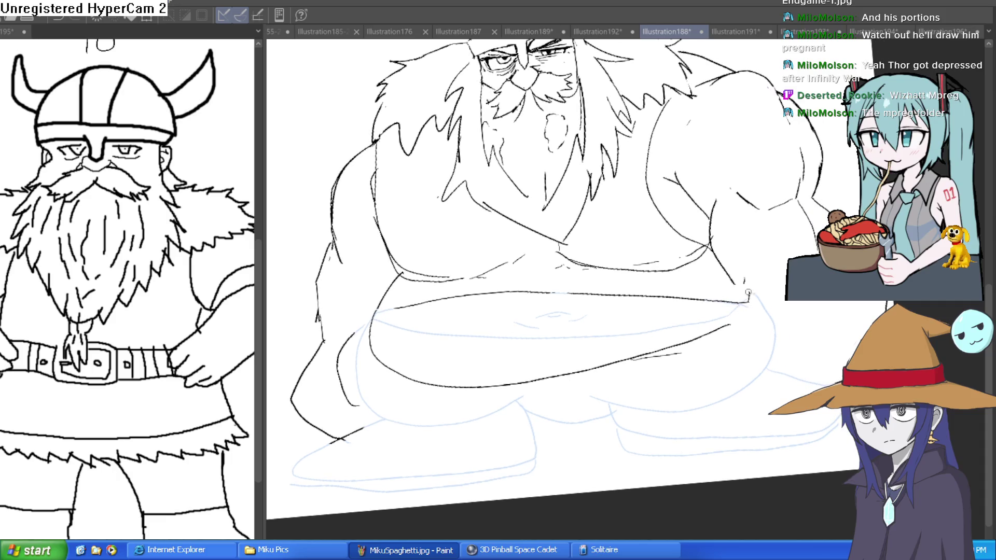
pyautogui.moveTo(754, 346); pyautogui.dragTo(752, 276)
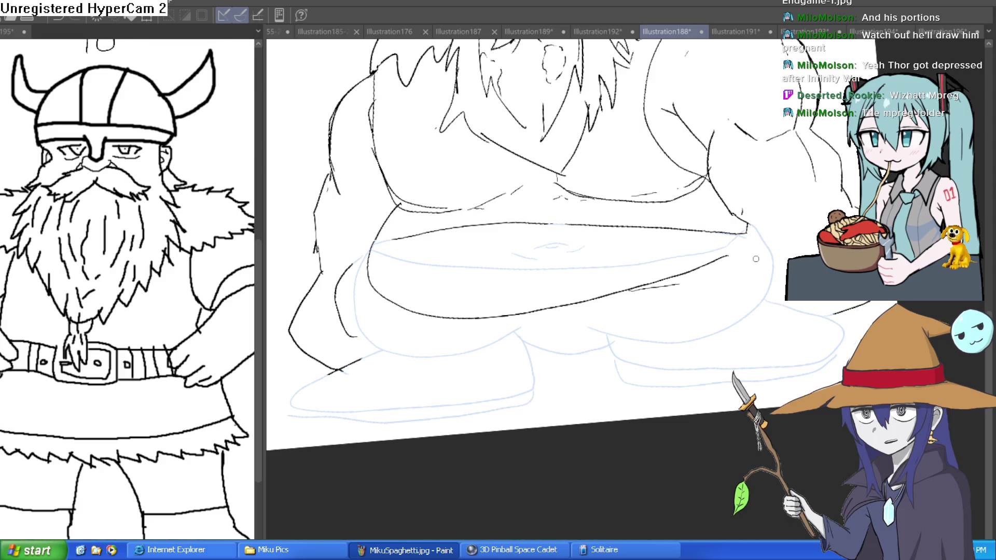
pyautogui.moveTo(744, 246); pyautogui.dragTo(629, 244)
# Bring the 253 label back into view and create a new blank illustration
pyautogui.scroll(-3, 732, 239)
pyautogui.moveTo(770, 179); pyautogui.dragTo(720, 214)
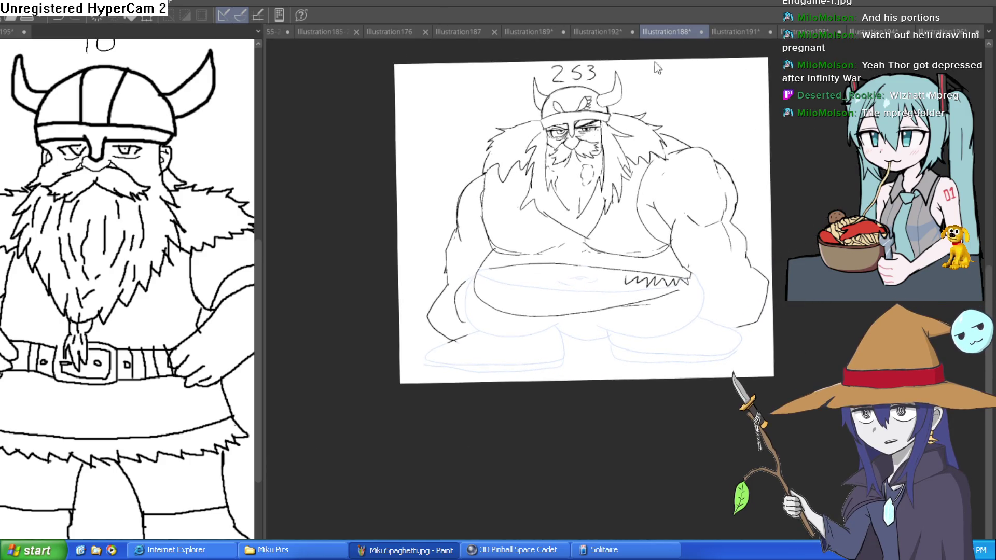
pyautogui.hotkey('ctrl', 'n')
pyautogui.press('Return')
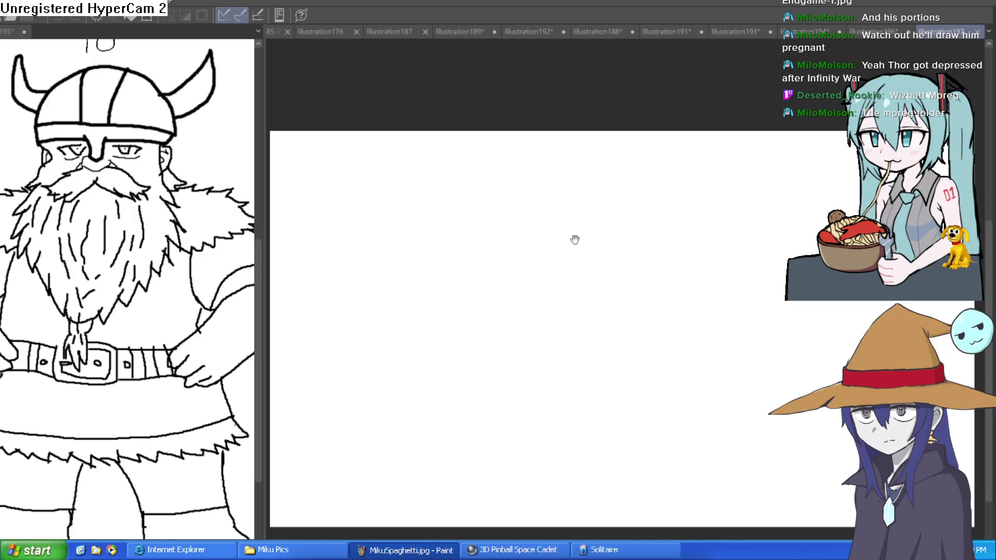
# Sketch a freehand circle on the new canvas, undoing the trial strokes
pyautogui.moveTo(583, 198); pyautogui.dragTo(633, 233)
pyautogui.hotkey('ctrl', 'z')
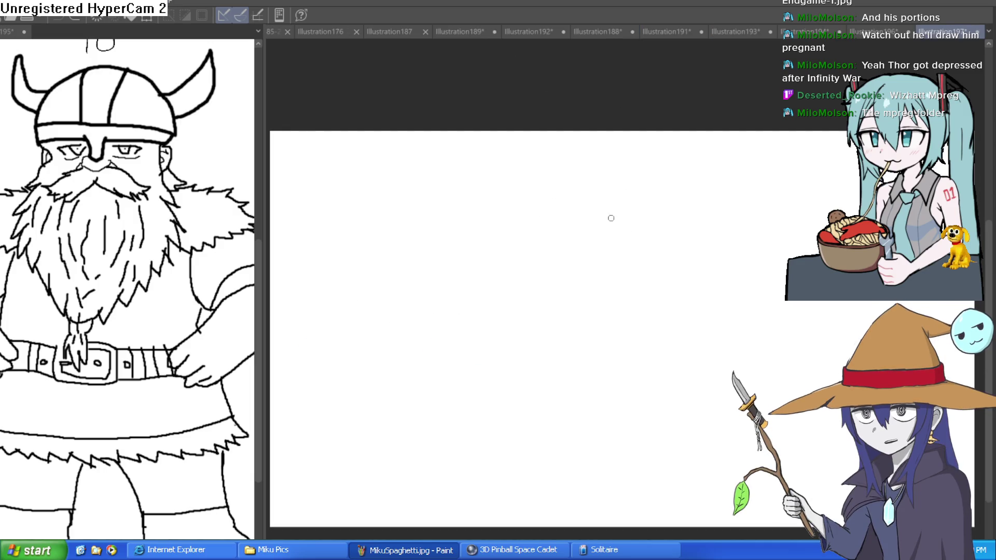
pyautogui.moveTo(583, 201)
pyautogui.mouseDown()
pyautogui.moveTo(533, 200)
pyautogui.moveTo(567, 307)
pyautogui.moveTo(603, 190)
pyautogui.moveTo(503, 265)
pyautogui.moveTo(648, 239)
pyautogui.moveTo(559, 175)
pyautogui.mouseUp()
pyautogui.hotkey('ctrl', 'z')
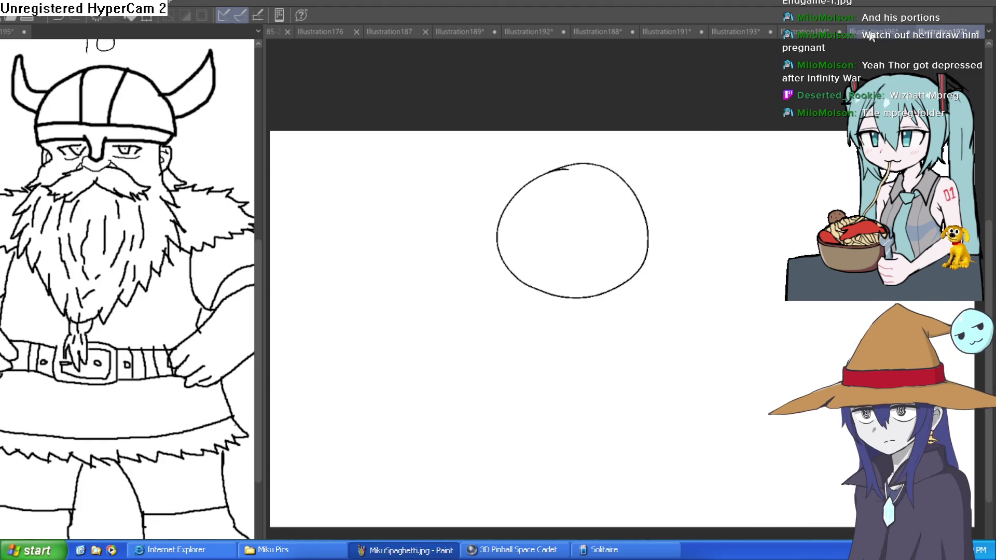
# Flip through the open documents back to the Illustration188 Viking sketch
pyautogui.click(869, 32)
pyautogui.click(797, 33)
pyautogui.click(742, 31)
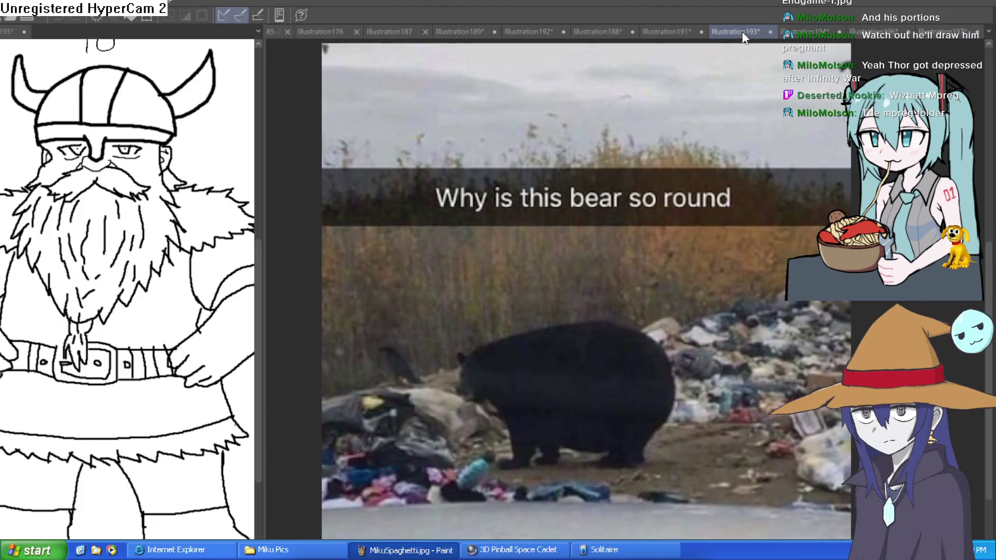
pyautogui.click(676, 31)
pyautogui.click(602, 31)
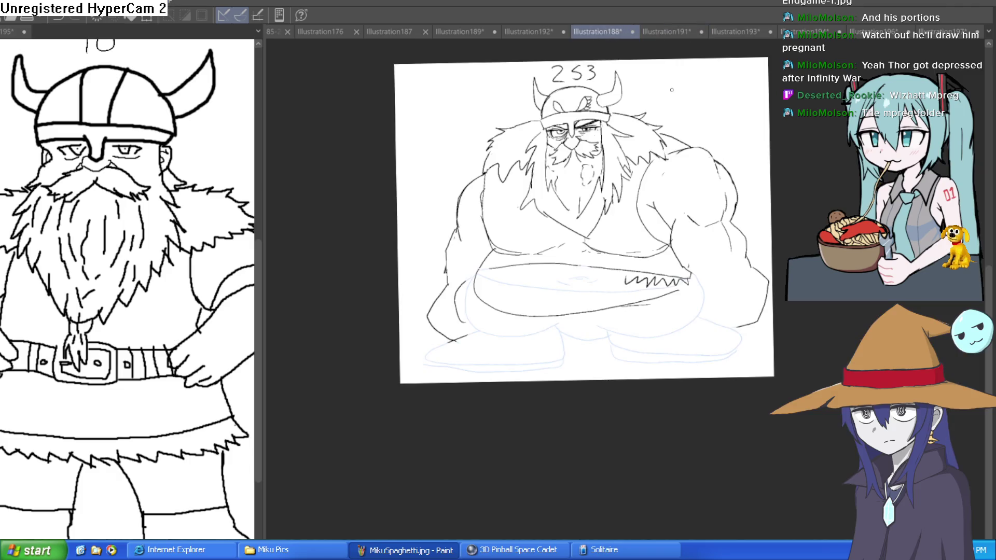
# Extend the belly's zigzag fur edge further left, then zoom out to view the whole viking
pyautogui.scroll(2, 540, 288)
pyautogui.scroll(2, 540, 288)
pyautogui.moveTo(530, 282); pyautogui.dragTo(560, 288)
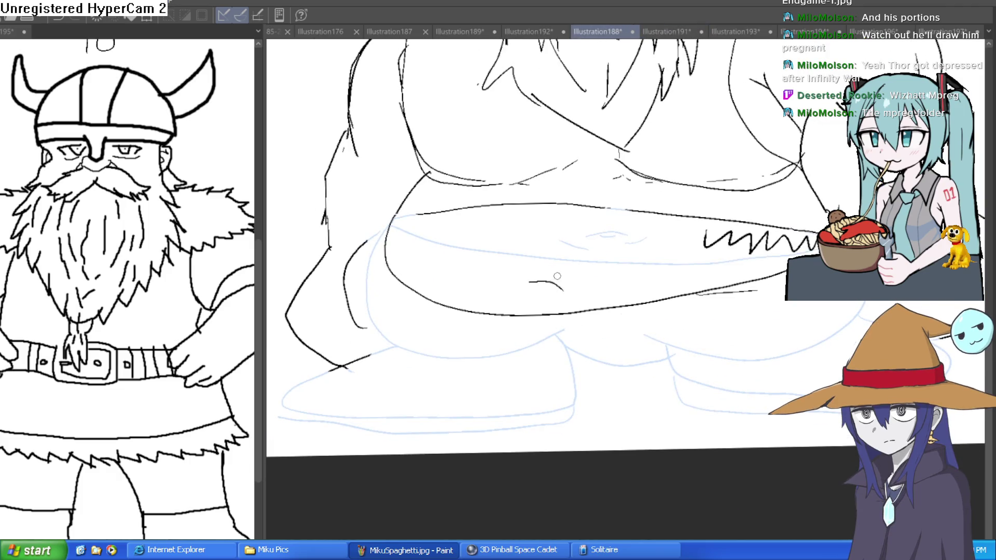
pyautogui.moveTo(662, 328); pyautogui.dragTo(641, 300)
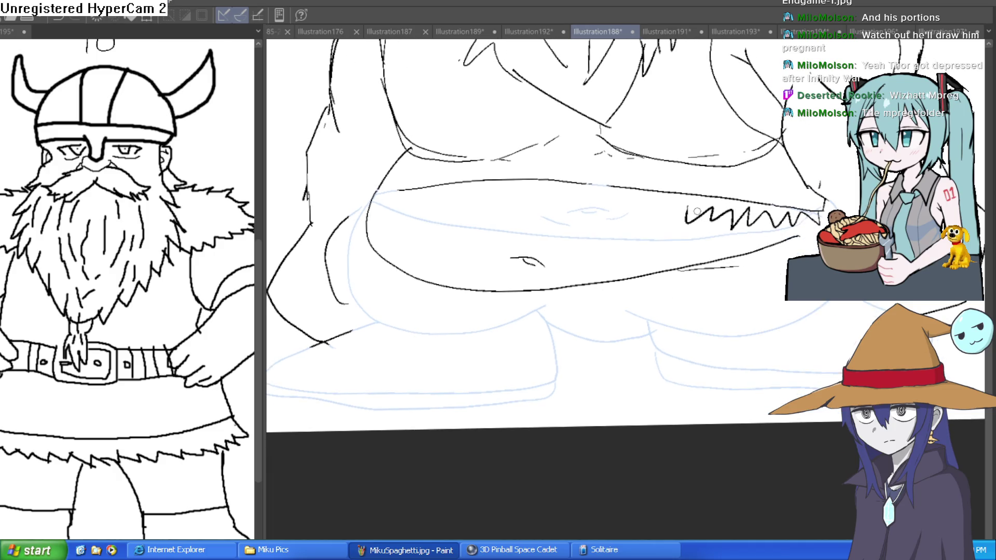
pyautogui.moveTo(662, 220)
pyautogui.mouseDown()
pyautogui.moveTo(565, 223)
pyautogui.moveTo(573, 186)
pyautogui.mouseUp()
pyautogui.moveTo(592, 324); pyautogui.dragTo(522, 250)
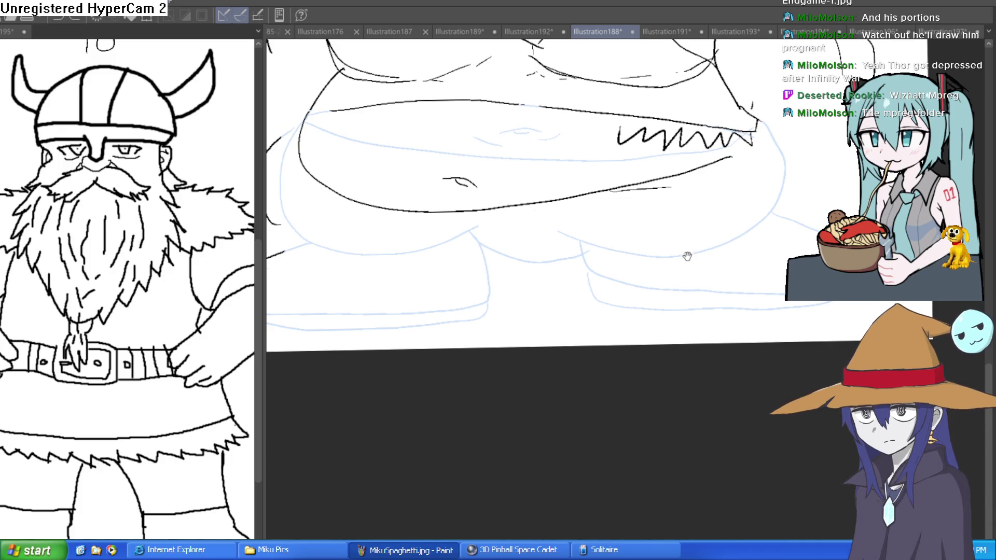
pyautogui.moveTo(686, 254); pyautogui.dragTo(705, 249)
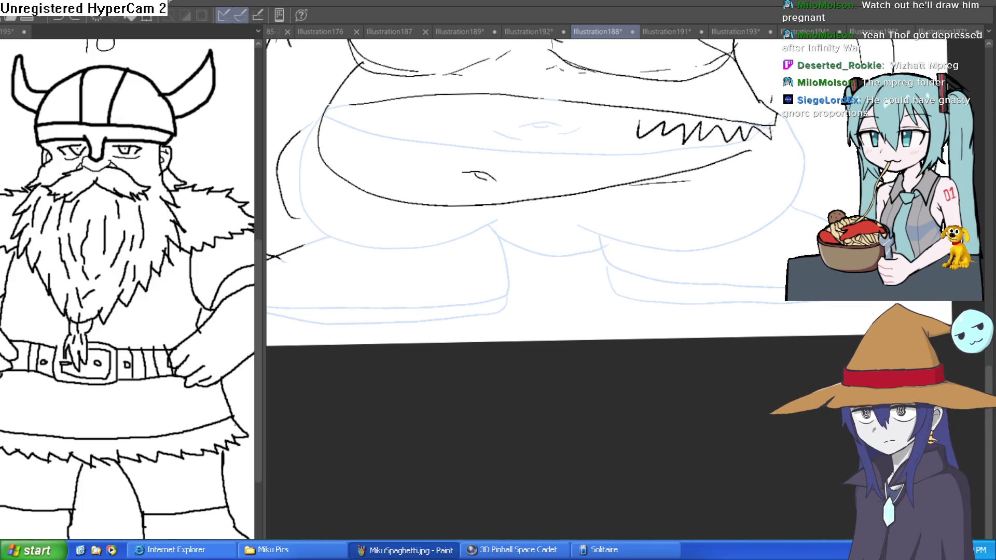
pyautogui.scroll(-2, 767, 191)
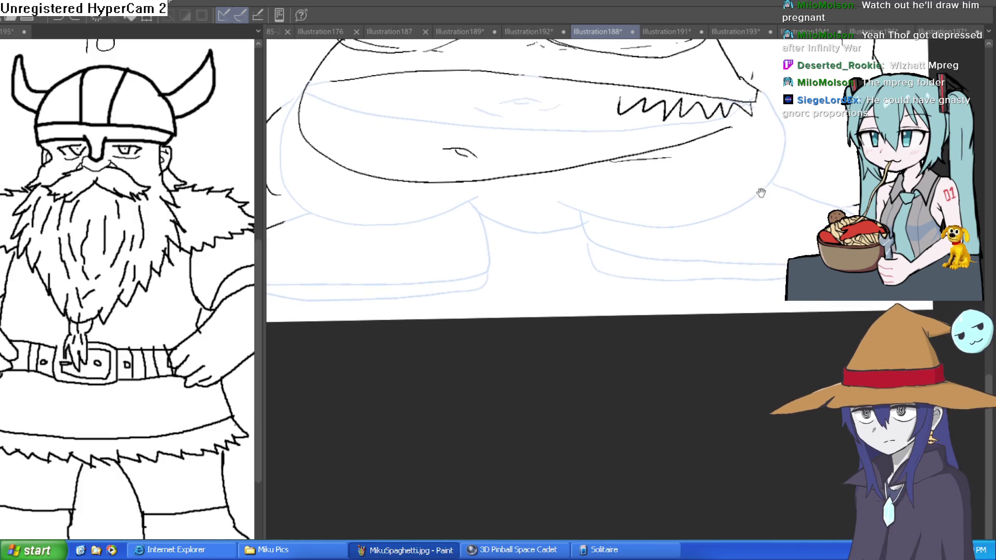
pyautogui.scroll(-1, 767, 191)
pyautogui.scroll(1, 534, 228)
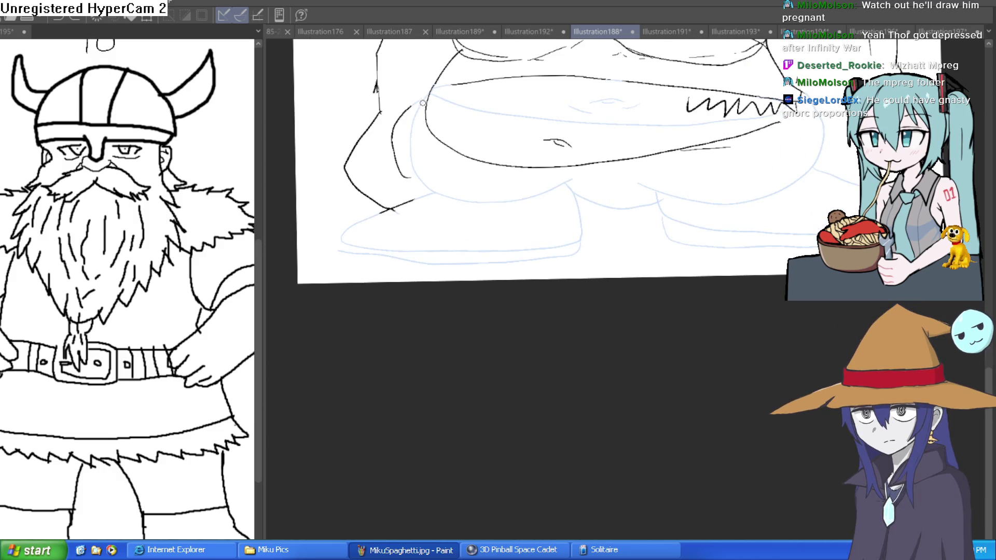
pyautogui.scroll(-1, 647, 187)
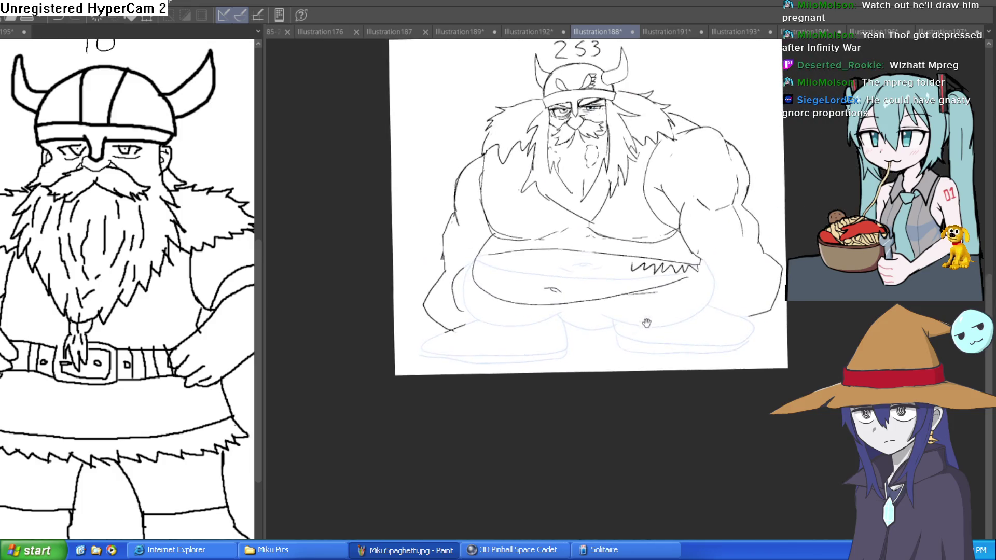
pyautogui.scroll(-1, 668, 285)
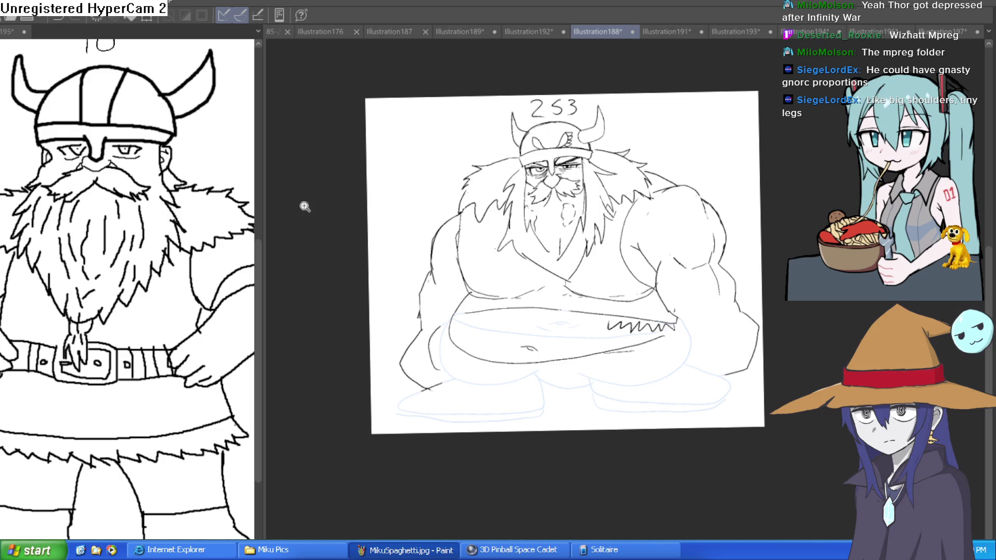
# Ink the first leg outlines below the belly, redrawing the bad strokes
pyautogui.scroll(3, 612, 364)
pyautogui.moveTo(613, 425); pyautogui.dragTo(613, 289)
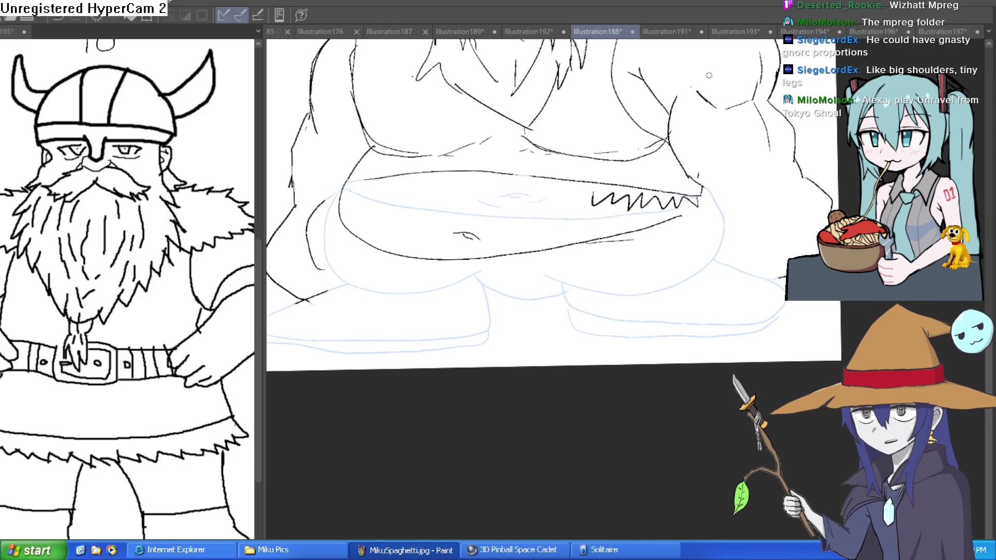
pyautogui.moveTo(646, 230)
pyautogui.mouseDown()
pyautogui.moveTo(625, 318)
pyautogui.moveTo(598, 322)
pyautogui.mouseUp()
pyautogui.hotkey('ctrl', 'z')
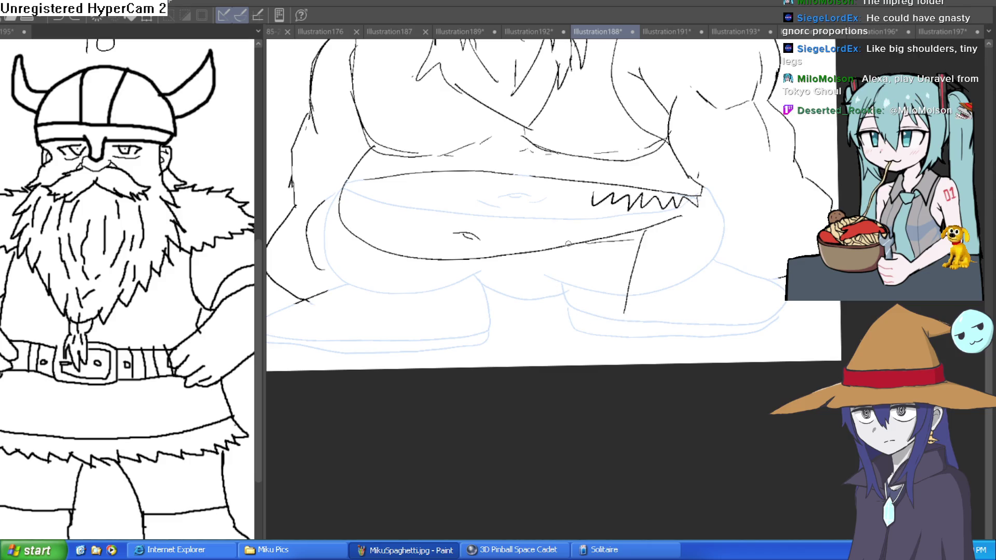
pyautogui.hotkey('ctrl', 'z')
pyautogui.moveTo(645, 231)
pyautogui.mouseDown()
pyautogui.moveTo(656, 299)
pyautogui.moveTo(558, 319)
pyautogui.moveTo(541, 265)
pyautogui.mouseUp()
pyautogui.moveTo(415, 255)
pyautogui.mouseDown()
pyautogui.moveTo(476, 271)
pyautogui.moveTo(545, 260)
pyautogui.mouseUp()
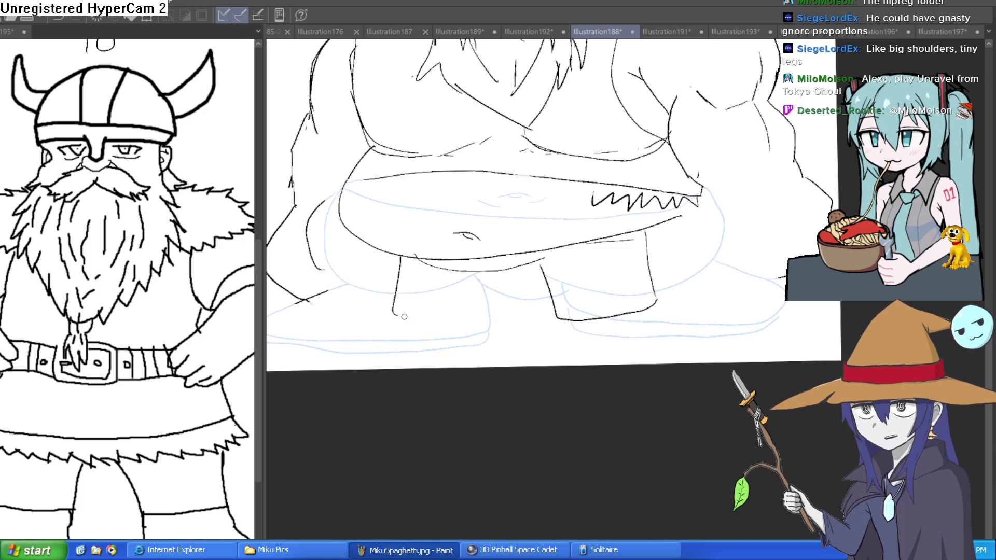
pyautogui.moveTo(482, 287)
pyautogui.mouseDown()
pyautogui.moveTo(474, 331)
pyautogui.moveTo(399, 327)
pyautogui.moveTo(408, 258)
pyautogui.mouseUp()
pyautogui.hotkey('ctrl', 'z')
pyautogui.hotkey('ctrl', 'z')
pyautogui.hotkey('ctrl', 'z')
pyautogui.hotkey('ctrl', 'z')
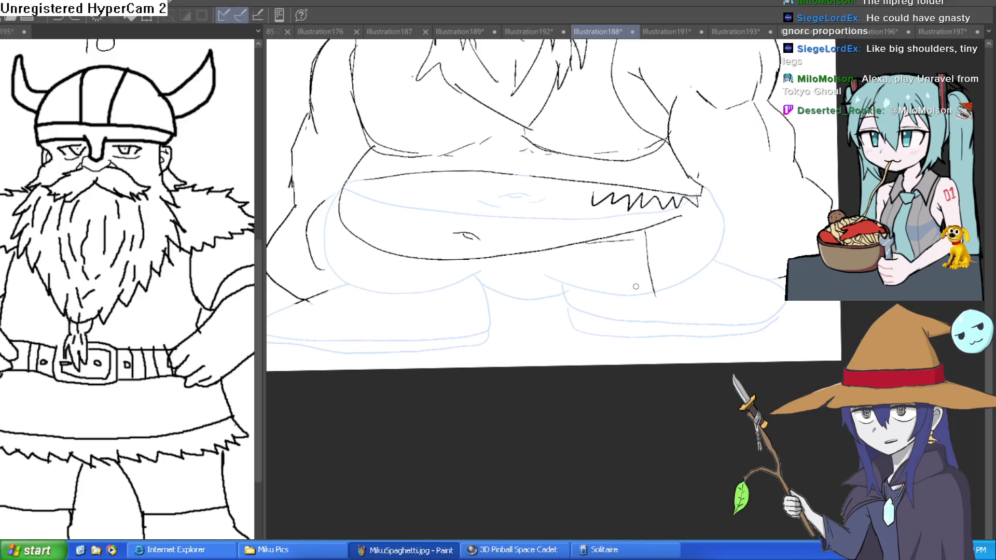
pyautogui.moveTo(654, 295)
pyautogui.mouseDown()
pyautogui.moveTo(560, 329)
pyautogui.moveTo(548, 255)
pyautogui.mouseUp()
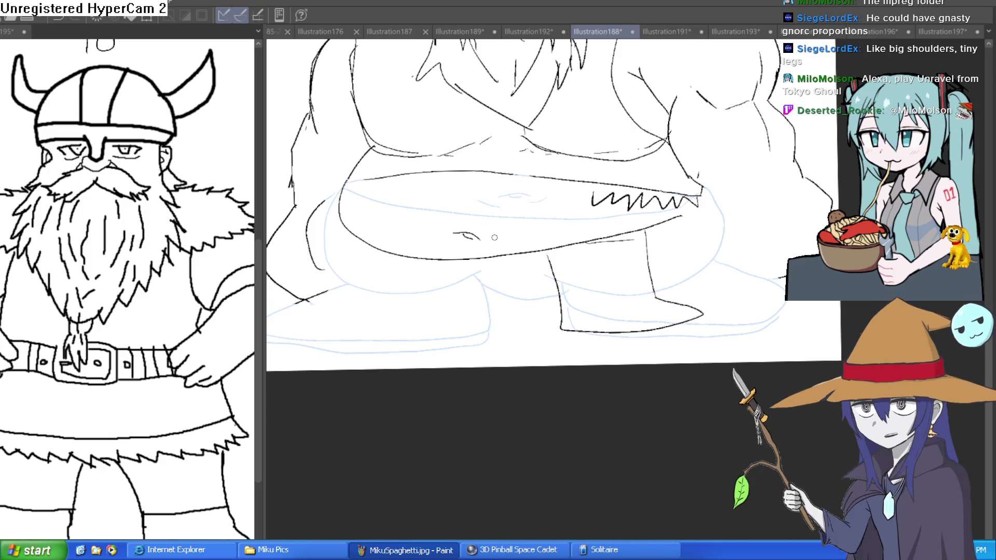
# Draw the inner line of the left leg
pyautogui.scroll(-1, 573, 242)
pyautogui.scroll(-1, 573, 241)
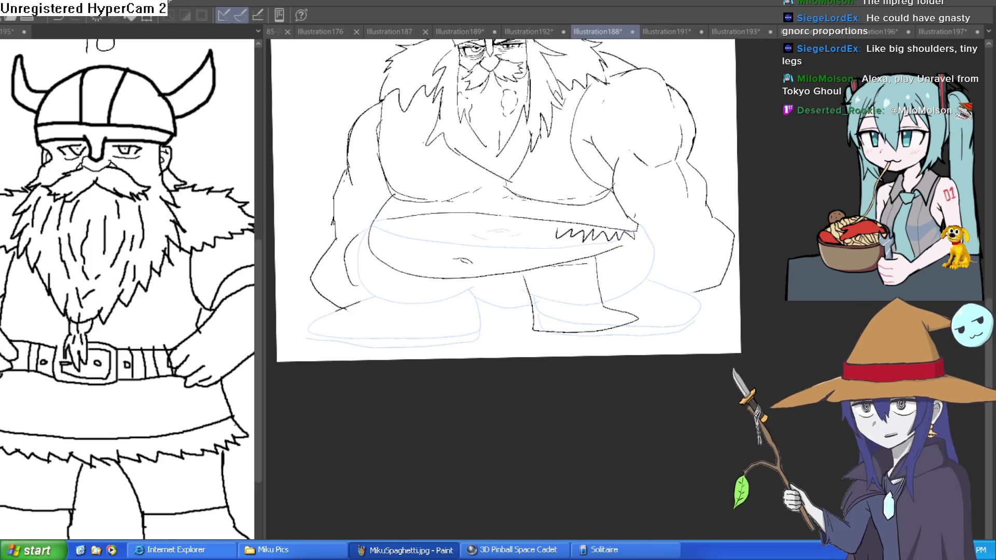
pyautogui.scroll(1, 472, 291)
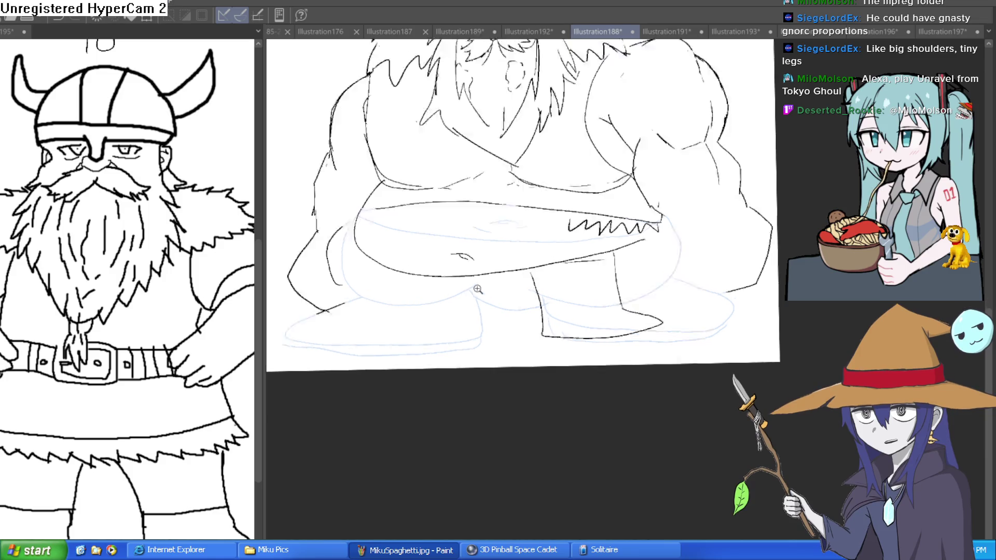
pyautogui.scroll(1, 472, 290)
pyautogui.moveTo(400, 273)
pyautogui.mouseDown()
pyautogui.moveTo(392, 367)
pyautogui.moveTo(480, 387)
pyautogui.moveTo(516, 332)
pyautogui.moveTo(516, 274)
pyautogui.mouseUp()
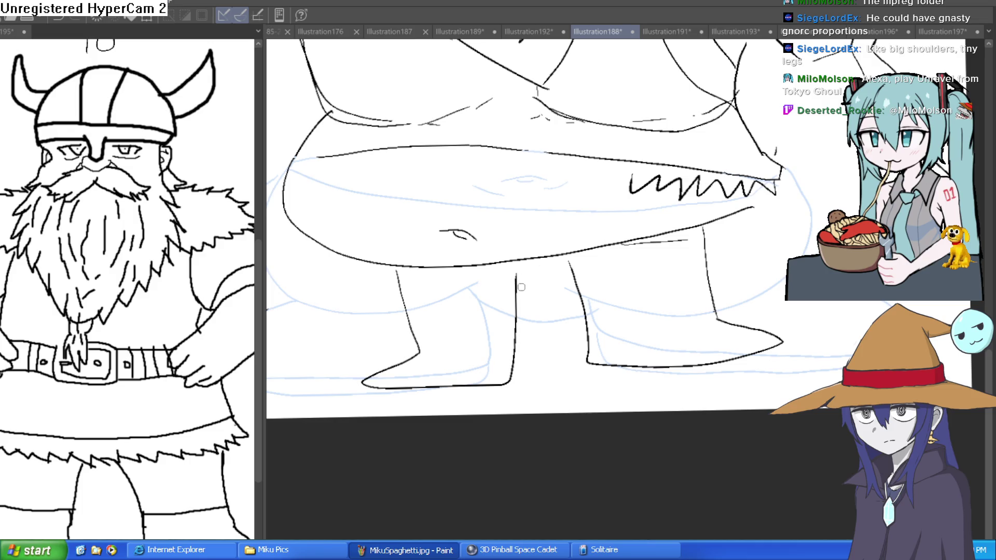
pyautogui.moveTo(769, 237); pyautogui.dragTo(729, 259)
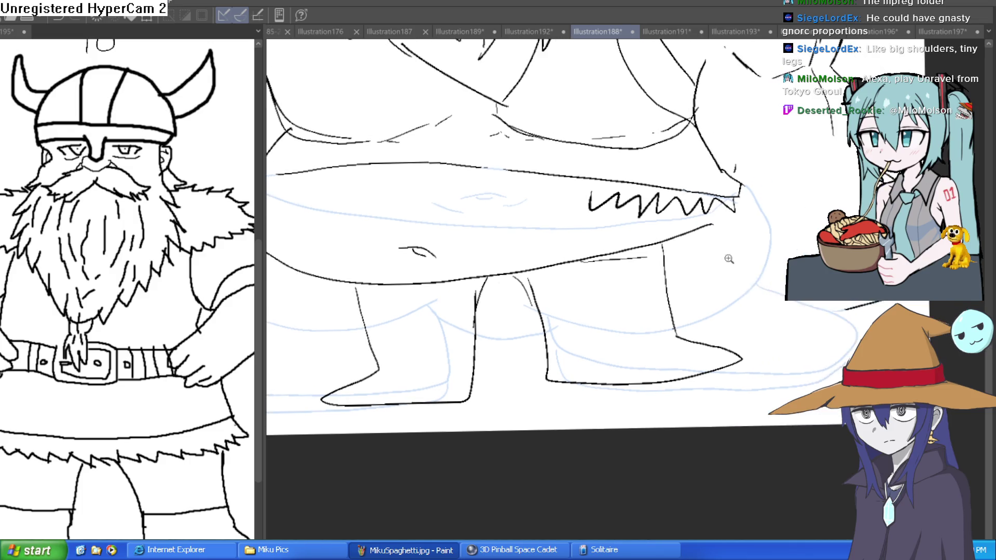
pyautogui.scroll(-3, 729, 259)
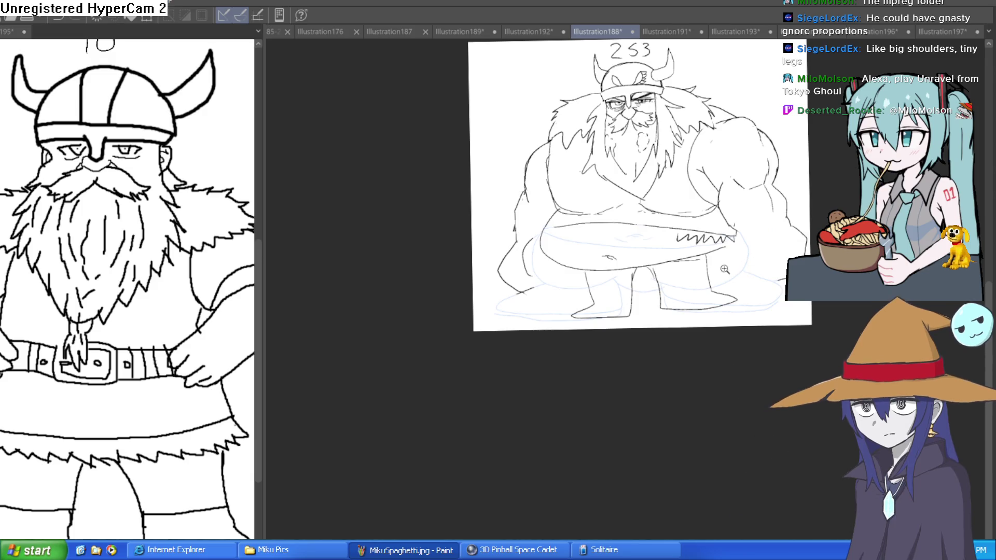
pyautogui.scroll(5, 725, 270)
# Rotate the canvas and ink the boot tops and cuff bands
pyautogui.moveTo(723, 279); pyautogui.dragTo(699, 158)
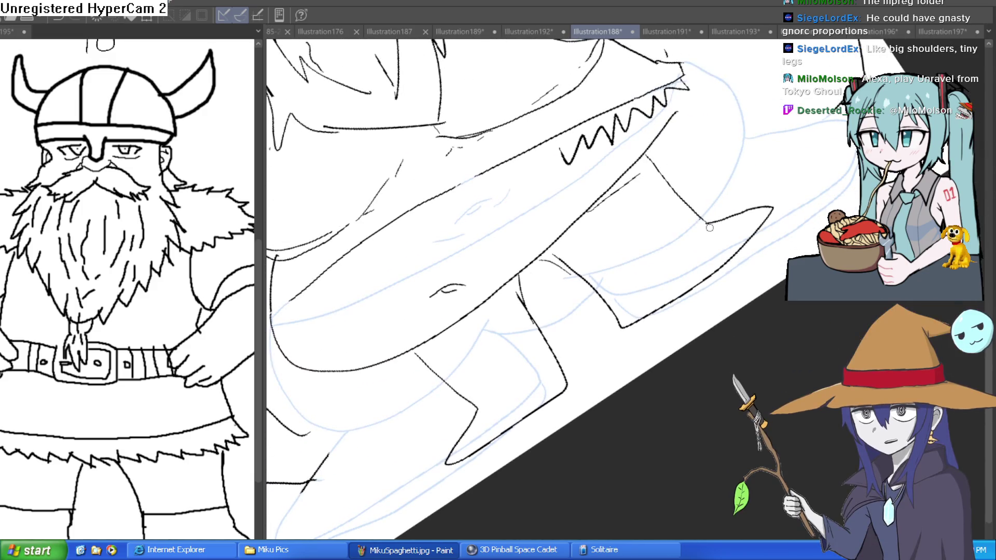
pyautogui.moveTo(674, 196)
pyautogui.mouseDown()
pyautogui.moveTo(585, 263)
pyautogui.moveTo(682, 206)
pyautogui.mouseUp()
pyautogui.moveTo(532, 314)
pyautogui.mouseDown()
pyautogui.moveTo(440, 385)
pyautogui.moveTo(545, 331)
pyautogui.mouseUp()
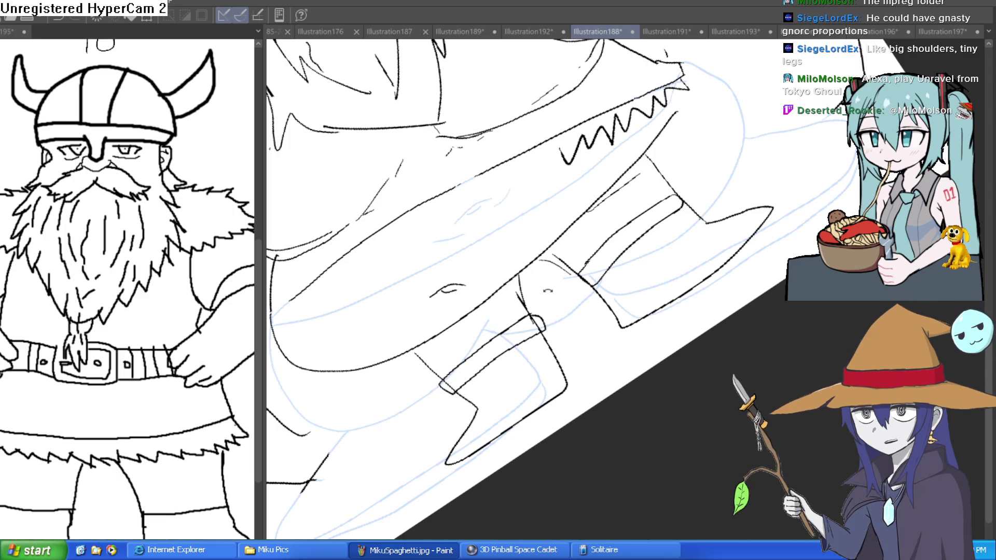
pyautogui.scroll(-2, 716, 334)
pyautogui.scroll(-2, 726, 311)
pyautogui.scroll(-2, 747, 260)
pyautogui.scroll(-1, 764, 217)
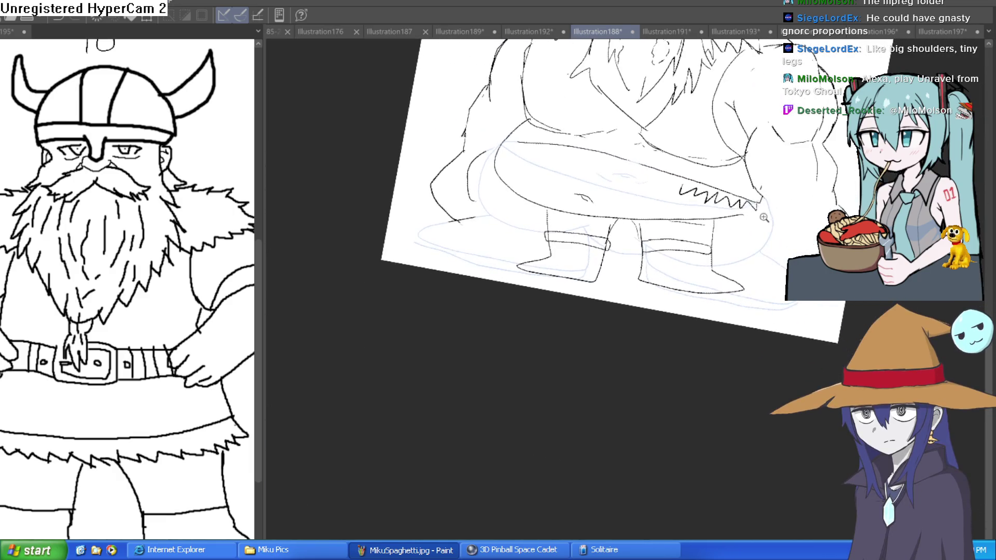
pyautogui.scroll(2, 764, 217)
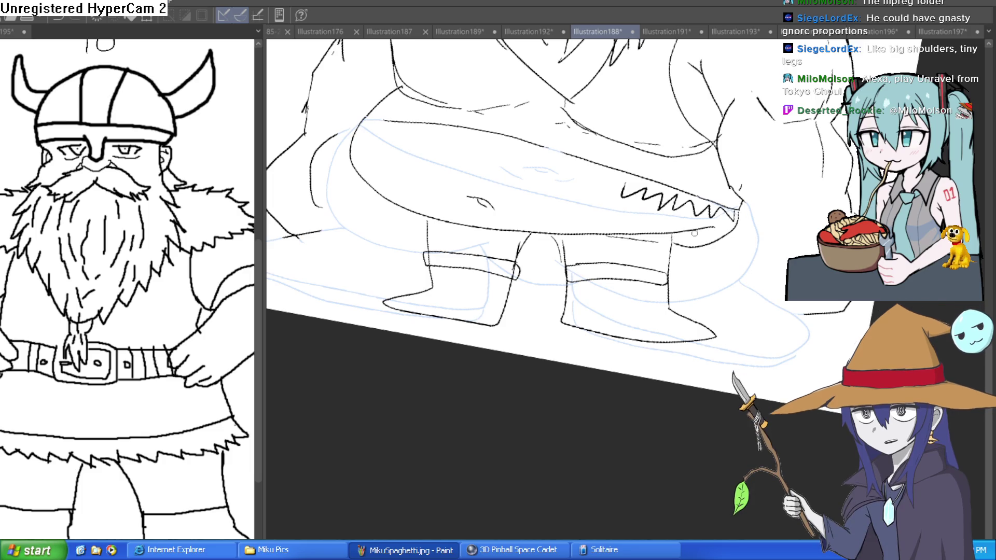
pyautogui.scroll(-2, 733, 211)
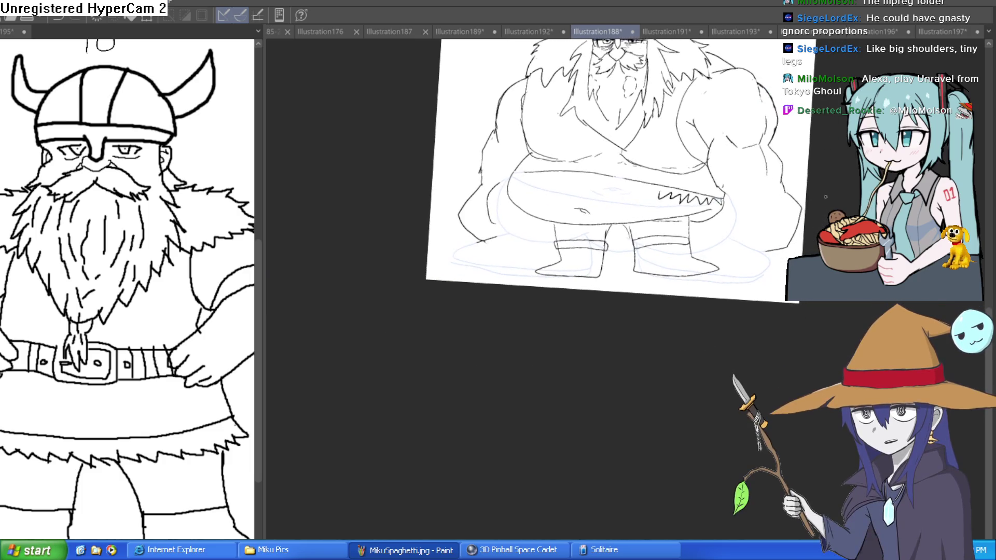
pyautogui.hotkey('ctrl', '0')
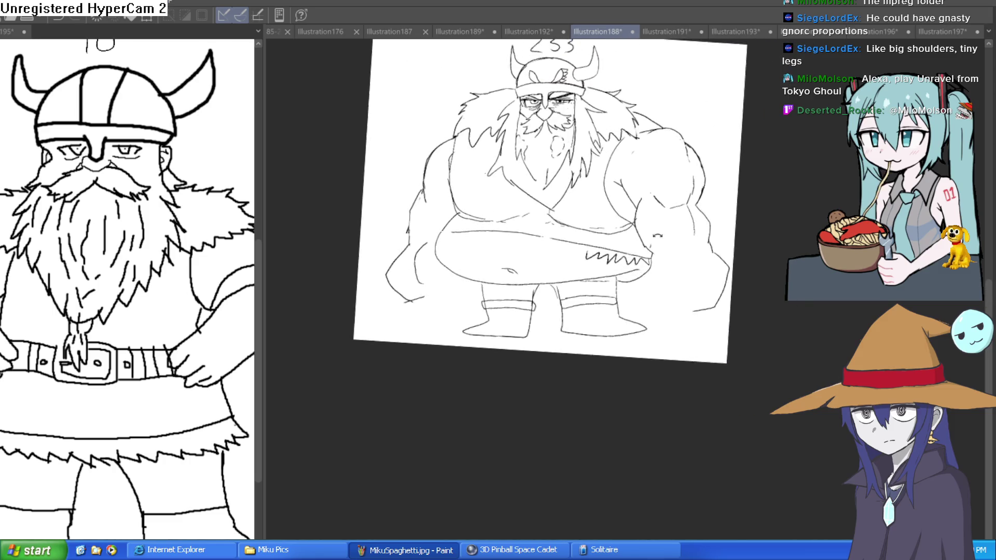
pyautogui.moveTo(667, 215); pyautogui.dragTo(667, 236)
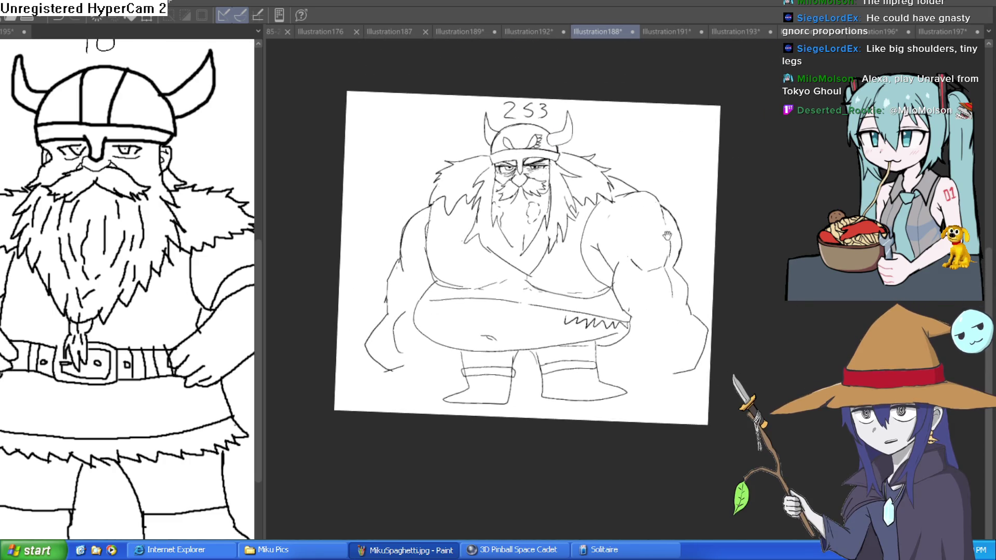
pyautogui.hotkey('ctrl', '0')
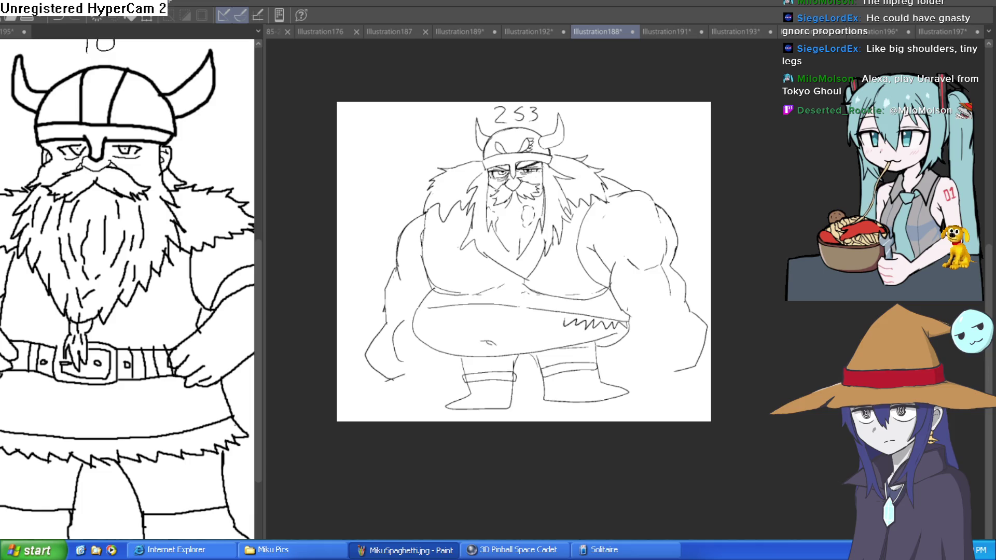
pyautogui.scroll(4, 524, 353)
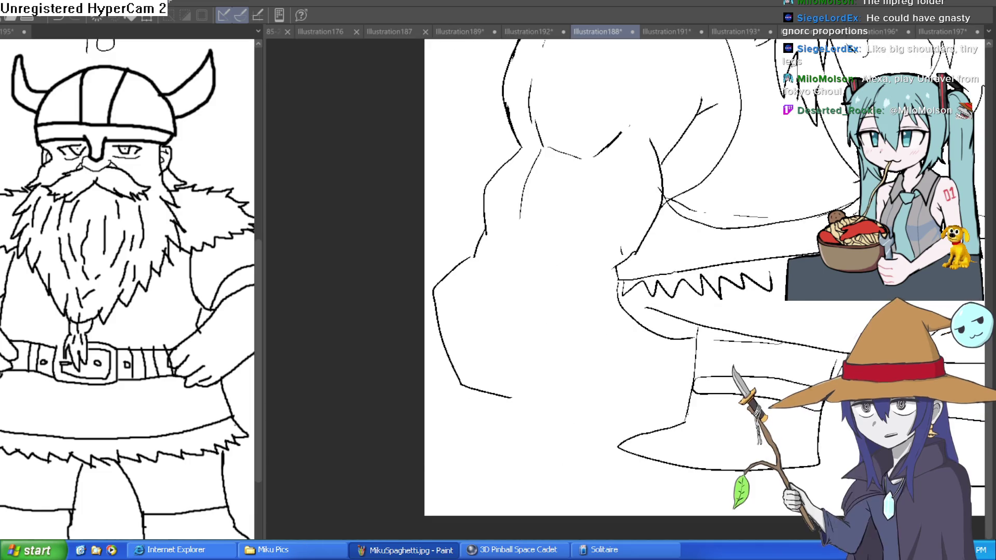
pyautogui.scroll(-3, 524, 353)
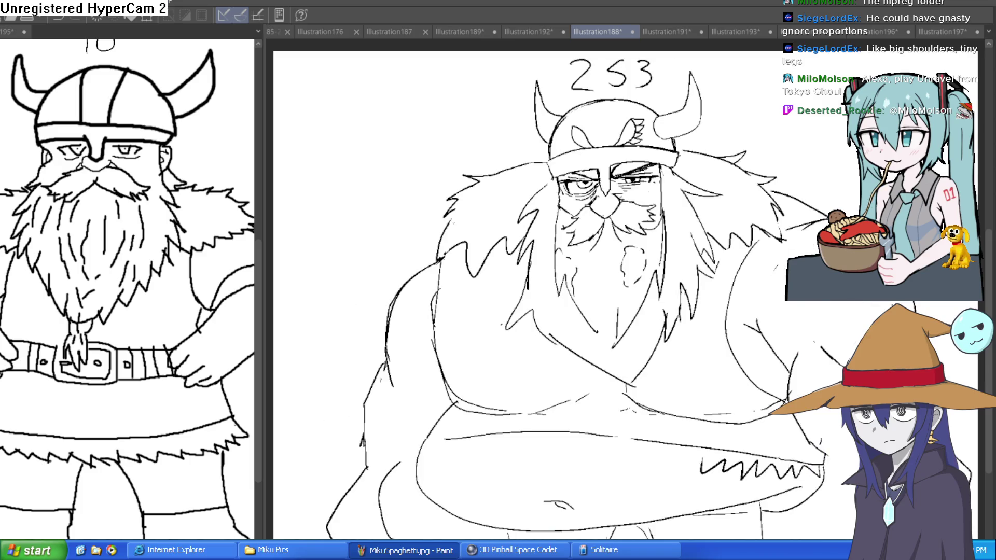
pyautogui.moveTo(630, 240); pyautogui.dragTo(590, 232)
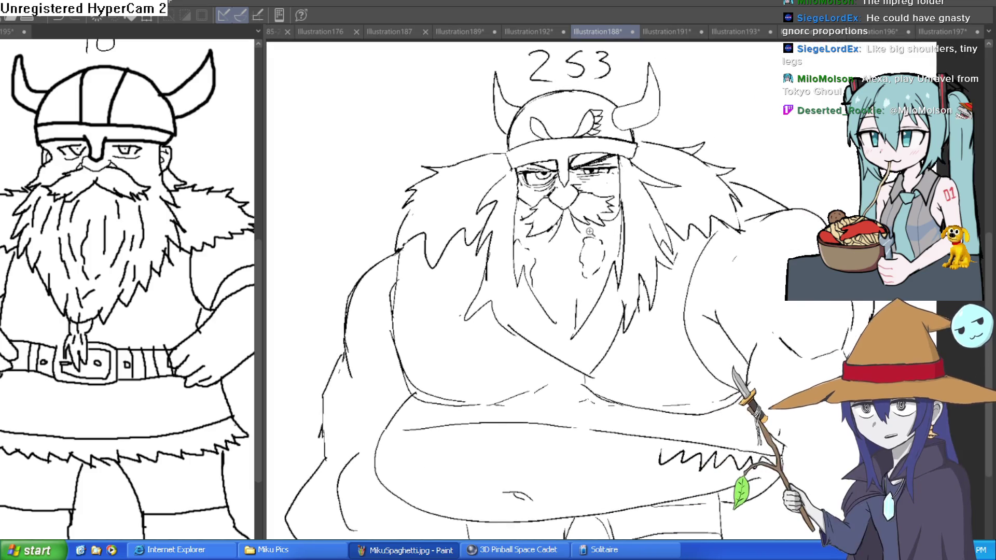
pyautogui.scroll(2, 590, 231)
pyautogui.scroll(2, 594, 197)
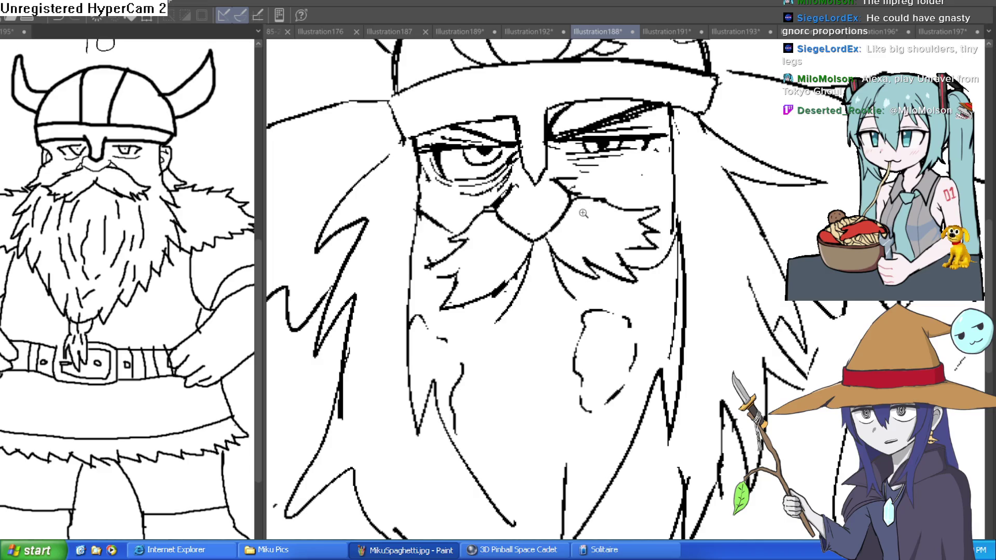
pyautogui.scroll(-1, 584, 213)
pyautogui.scroll(-2, 597, 249)
pyautogui.scroll(-2, 614, 306)
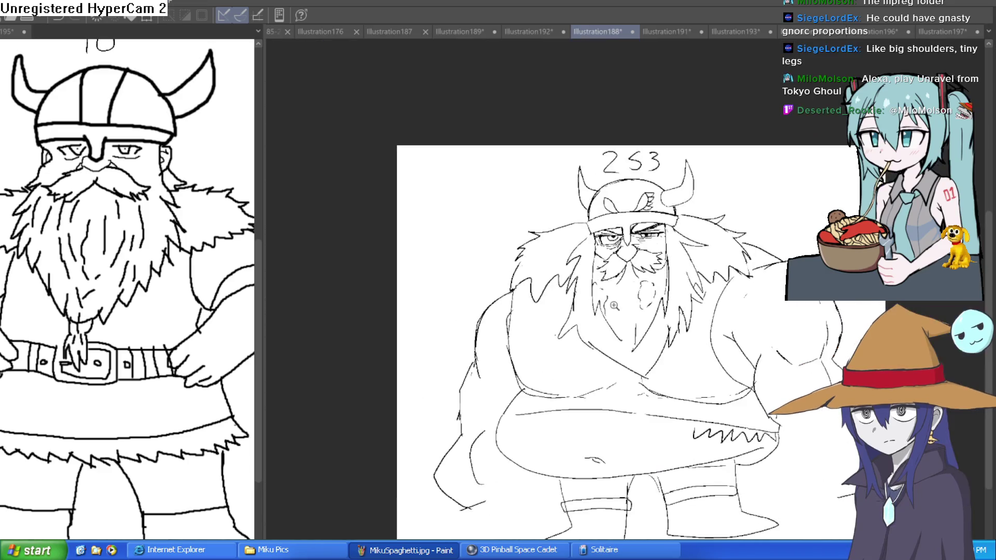
pyautogui.scroll(2, 614, 306)
pyautogui.scroll(1, 584, 249)
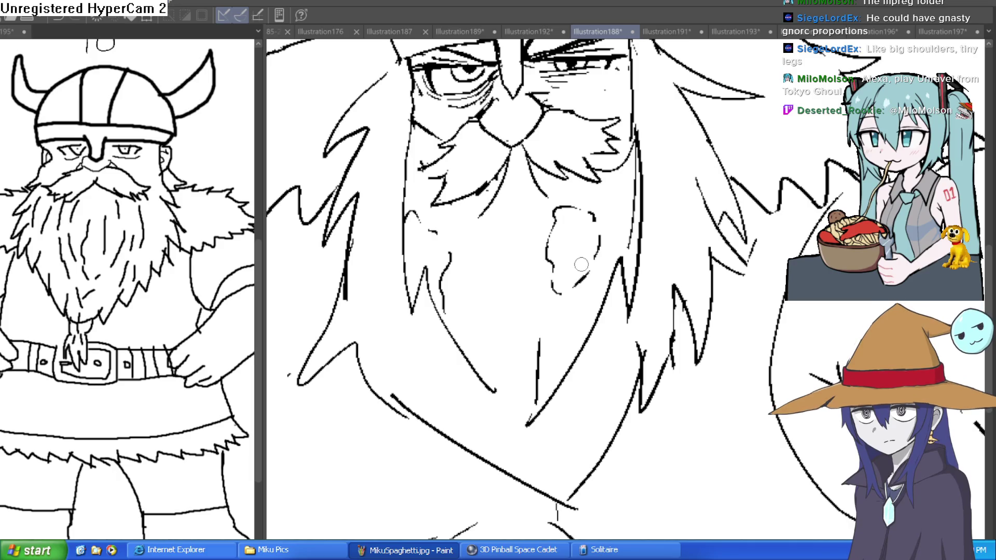
pyautogui.scroll(-2, 583, 260)
pyautogui.scroll(1, 618, 178)
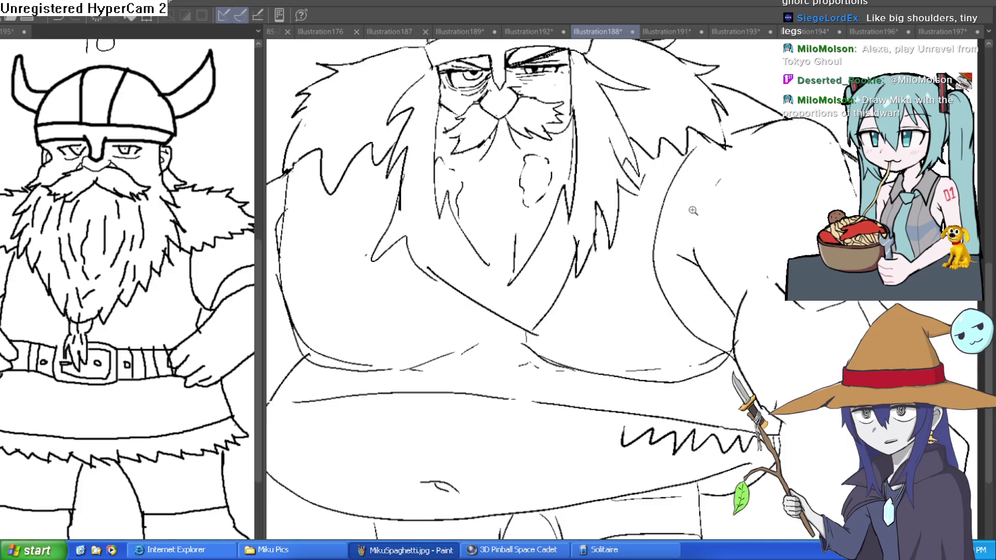
pyautogui.scroll(-2, 694, 211)
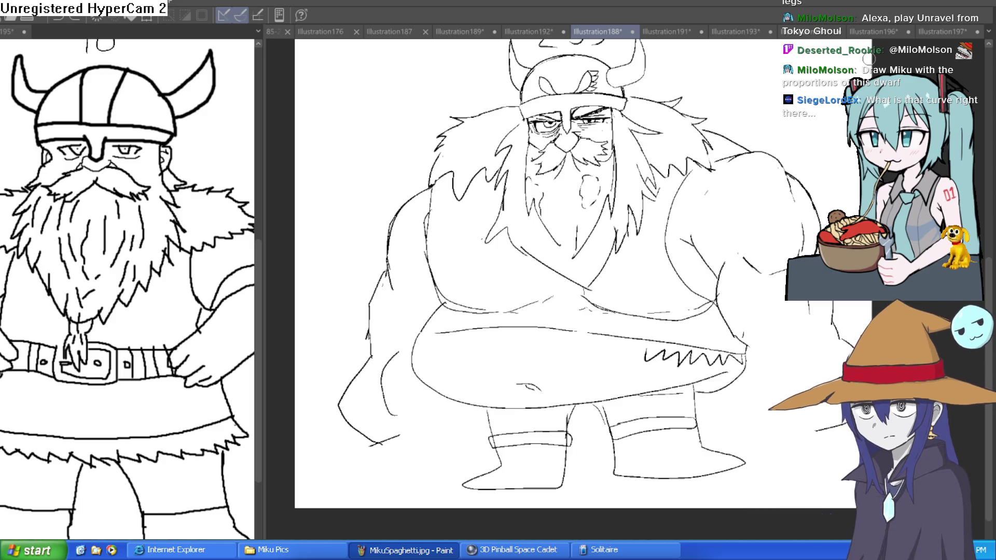
pyautogui.click(954, 32)
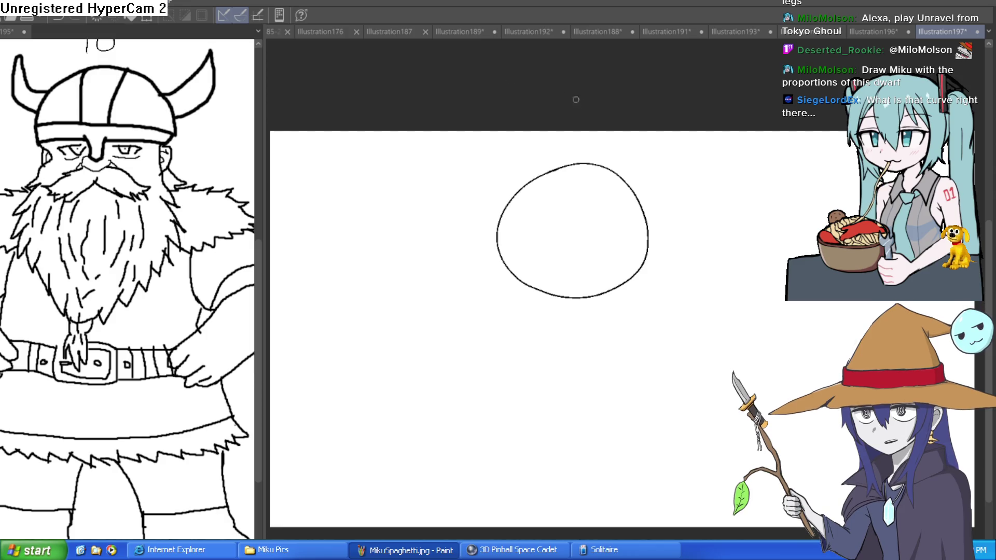
# Sketch pointed shapes on either side of the circle head's lower half
pyautogui.moveTo(574, 164); pyautogui.dragTo(553, 270)
pyautogui.hotkey('ctrl', 'z')
pyautogui.moveTo(524, 240); pyautogui.dragTo(481, 247)
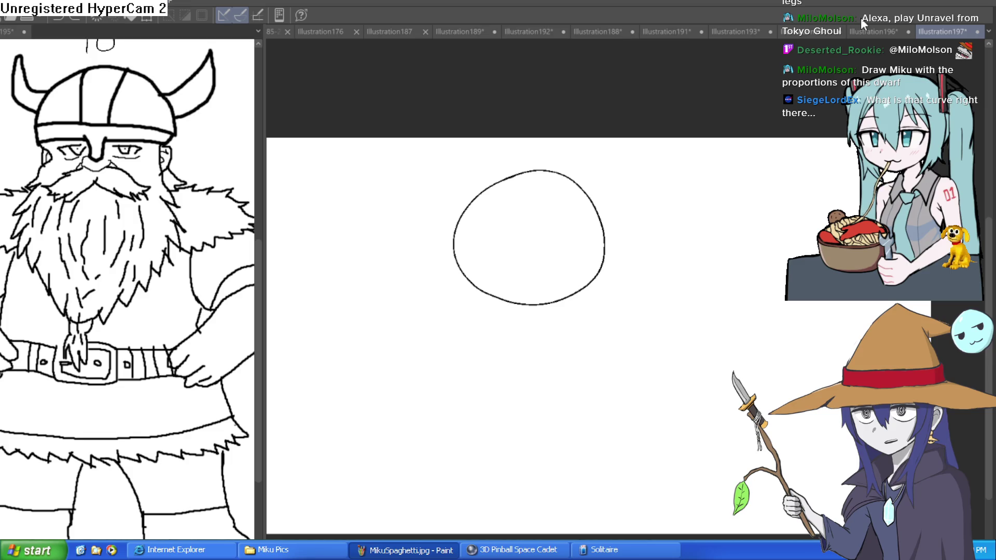
pyautogui.moveTo(587, 220)
pyautogui.mouseDown()
pyautogui.moveTo(616, 192)
pyautogui.moveTo(576, 240)
pyautogui.moveTo(589, 302)
pyautogui.moveTo(632, 255)
pyautogui.mouseUp()
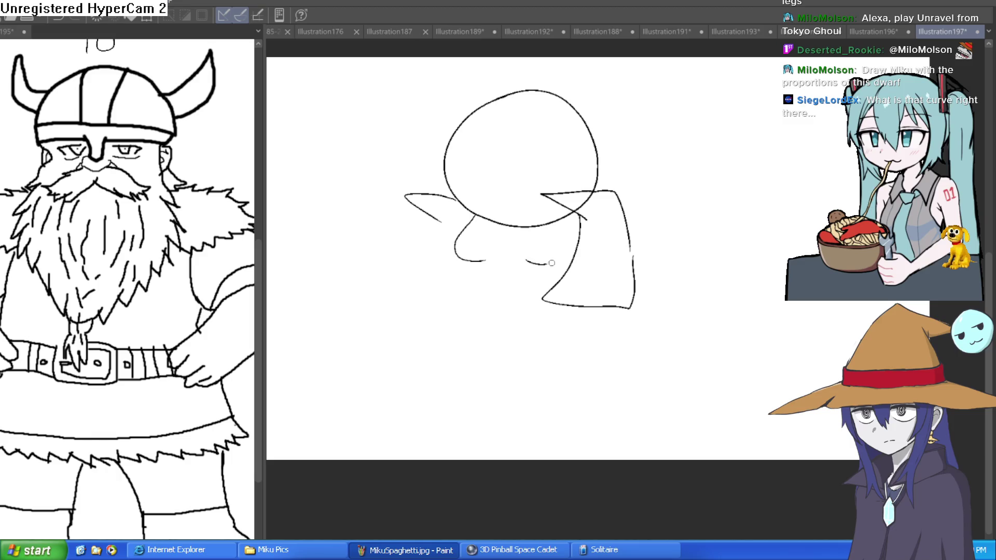
# Draw the rounded belly below the head with a small hand resting on it
pyautogui.moveTo(448, 254)
pyautogui.mouseDown()
pyautogui.moveTo(404, 280)
pyautogui.moveTo(441, 315)
pyautogui.mouseUp()
pyautogui.hotkey('ctrl', 'z')
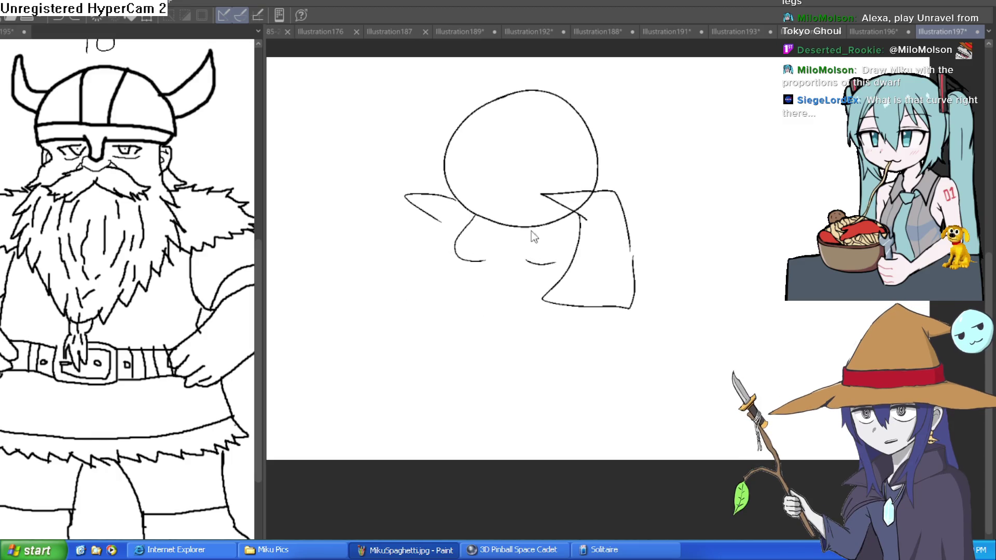
pyautogui.moveTo(456, 258)
pyautogui.mouseDown()
pyautogui.moveTo(456, 346)
pyautogui.moveTo(522, 322)
pyautogui.moveTo(495, 302)
pyautogui.moveTo(556, 288)
pyautogui.mouseUp()
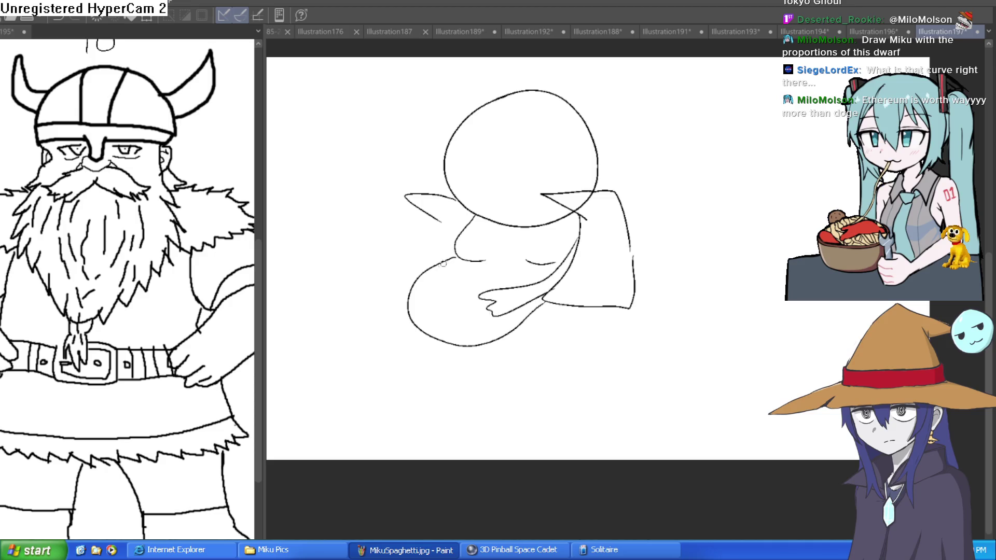
pyautogui.moveTo(435, 273)
pyautogui.mouseDown()
pyautogui.moveTo(430, 288)
pyautogui.moveTo(422, 269)
pyautogui.mouseUp()
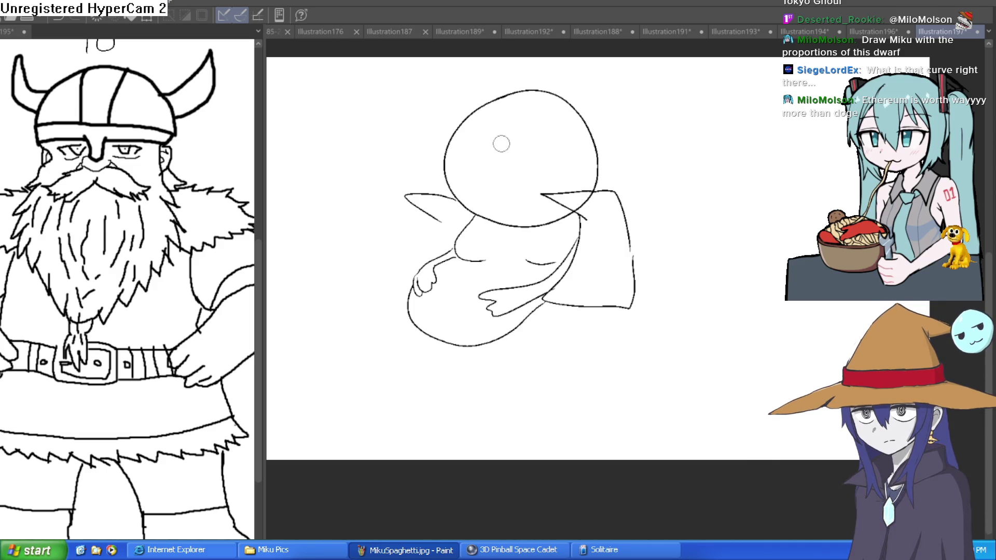
# Draw two drooping eyelids with pupil dots on the creature's face
pyautogui.scroll(2, 464, 165)
pyautogui.moveTo(447, 185); pyautogui.dragTo(515, 182)
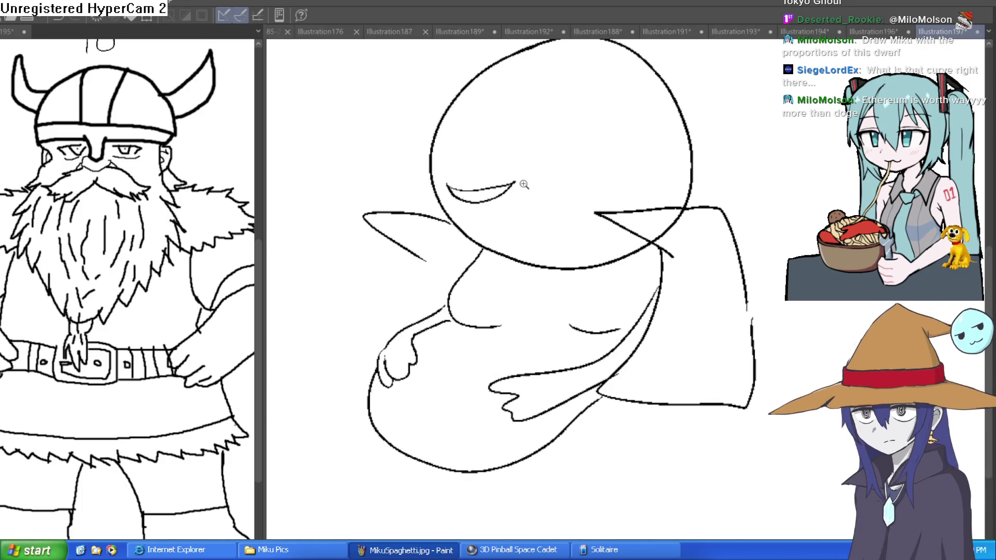
pyautogui.scroll(2, 537, 168)
pyautogui.click(439, 213)
pyautogui.moveTo(533, 183)
pyautogui.mouseDown()
pyautogui.moveTo(664, 189)
pyautogui.moveTo(529, 186)
pyautogui.mouseUp()
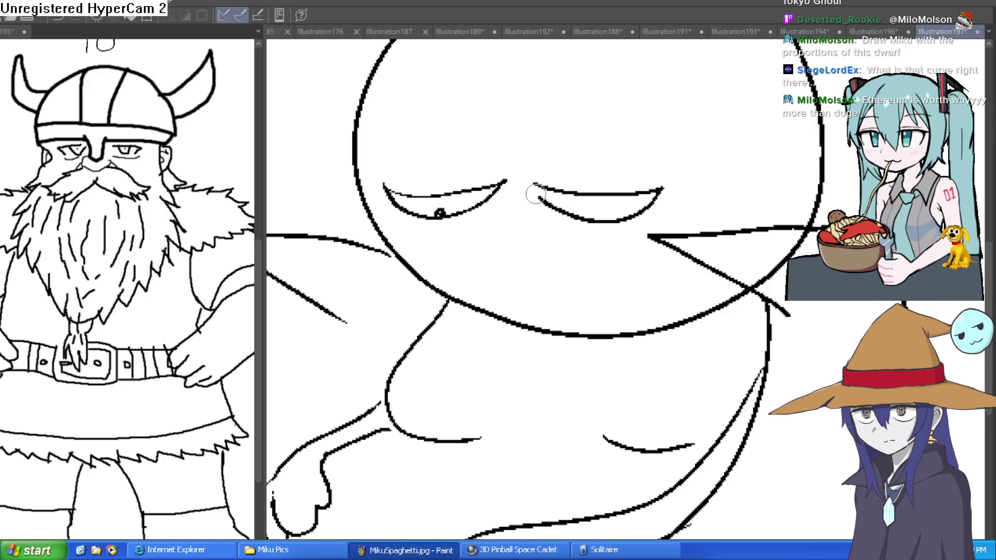
pyautogui.click(594, 217)
pyautogui.scroll(-2, 614, 202)
pyautogui.scroll(3, 567, 233)
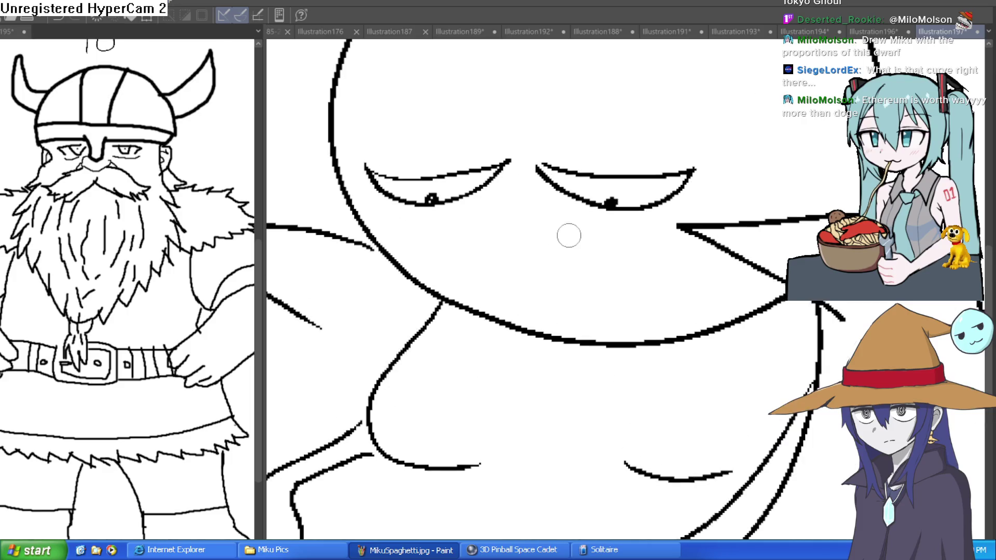
# Add a frowning mouth with lines below it and creases by the eyes
pyautogui.moveTo(439, 250)
pyautogui.mouseDown()
pyautogui.moveTo(566, 233)
pyautogui.moveTo(615, 243)
pyautogui.mouseUp()
pyautogui.moveTo(509, 252); pyautogui.dragTo(527, 302)
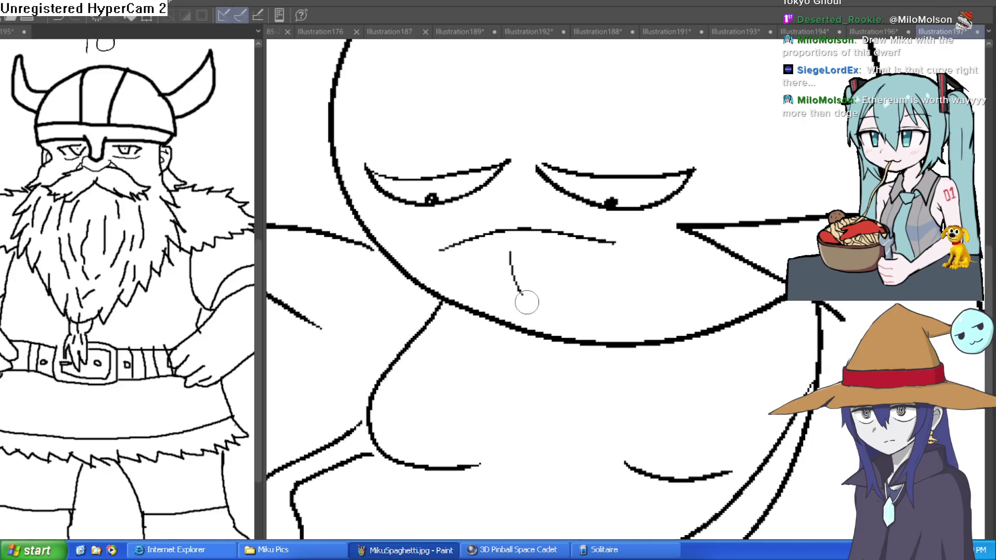
pyautogui.moveTo(543, 268); pyautogui.dragTo(553, 303)
pyautogui.moveTo(571, 261)
pyautogui.mouseDown()
pyautogui.moveTo(574, 269)
pyautogui.moveTo(634, 247)
pyautogui.mouseUp()
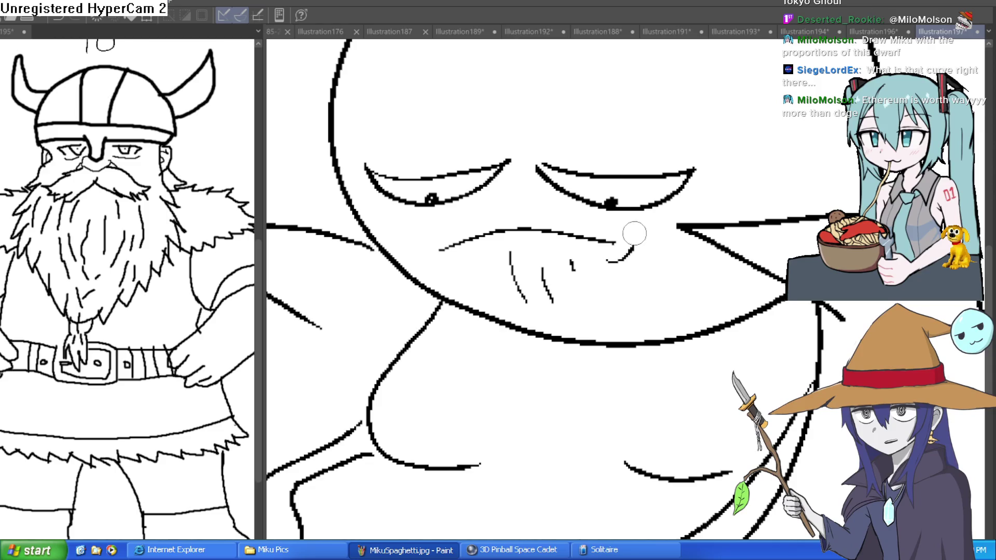
pyautogui.moveTo(564, 200); pyautogui.dragTo(624, 218)
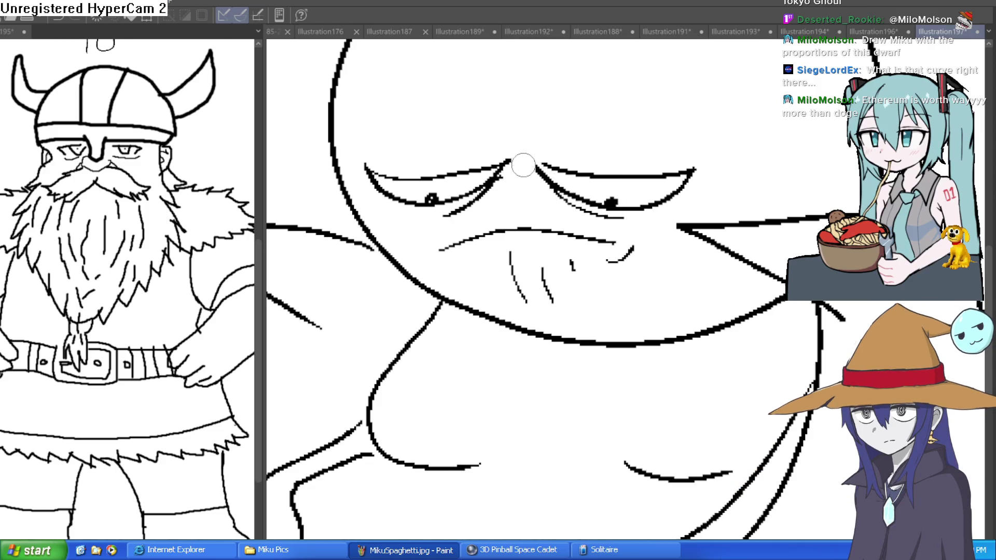
pyautogui.moveTo(497, 177); pyautogui.dragTo(431, 211)
# Draw a witch hat with a wide brim, cone and drooping bobble tip
pyautogui.scroll(1, 571, 166)
pyautogui.scroll(-1, 602, 176)
pyautogui.scroll(-1, 607, 160)
pyautogui.scroll(2, 674, 195)
pyautogui.scroll(-3, 674, 194)
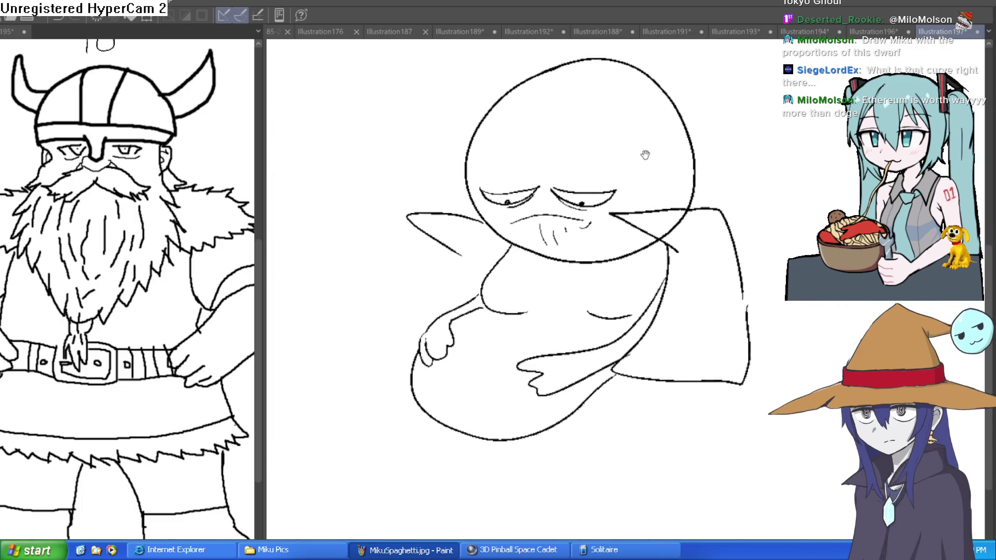
pyautogui.scroll(1, 644, 160)
pyautogui.moveTo(415, 100)
pyautogui.mouseDown()
pyautogui.moveTo(551, 124)
pyautogui.moveTo(690, 118)
pyautogui.moveTo(605, 98)
pyautogui.mouseUp()
pyautogui.moveTo(412, 98)
pyautogui.mouseDown()
pyautogui.moveTo(524, 84)
pyautogui.moveTo(584, 112)
pyautogui.moveTo(531, 83)
pyautogui.mouseUp()
pyautogui.scroll(3, 519, 290)
pyautogui.moveTo(506, 156); pyautogui.dragTo(535, 128)
pyautogui.moveTo(587, 171)
pyautogui.mouseDown()
pyautogui.moveTo(583, 130)
pyautogui.moveTo(632, 157)
pyautogui.moveTo(601, 147)
pyautogui.moveTo(648, 147)
pyautogui.moveTo(629, 154)
pyautogui.mouseUp()
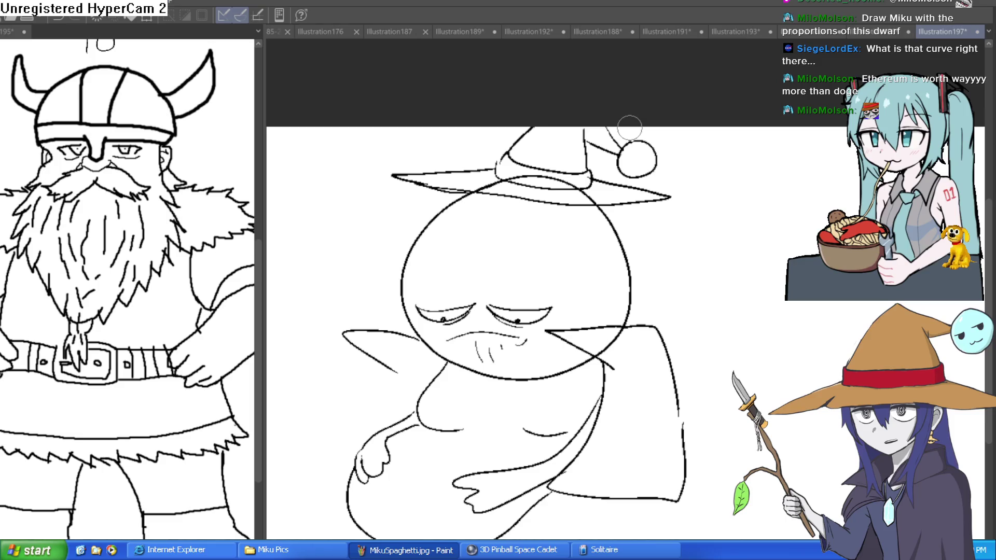
# Join the gap at the hat brim's corner and erase a stray stroke nearby
pyautogui.moveTo(571, 181)
pyautogui.mouseDown()
pyautogui.moveTo(607, 121)
pyautogui.moveTo(566, 197)
pyautogui.moveTo(583, 178)
pyautogui.mouseUp()
pyautogui.scroll(5, 566, 202)
pyautogui.moveTo(507, 223)
pyautogui.mouseDown()
pyautogui.moveTo(366, 323)
pyautogui.moveTo(329, 334)
pyautogui.mouseUp()
pyautogui.scroll(-5, 507, 256)
pyautogui.moveTo(573, 229)
pyautogui.mouseDown()
pyautogui.moveTo(684, 262)
pyautogui.moveTo(596, 184)
pyautogui.mouseUp()
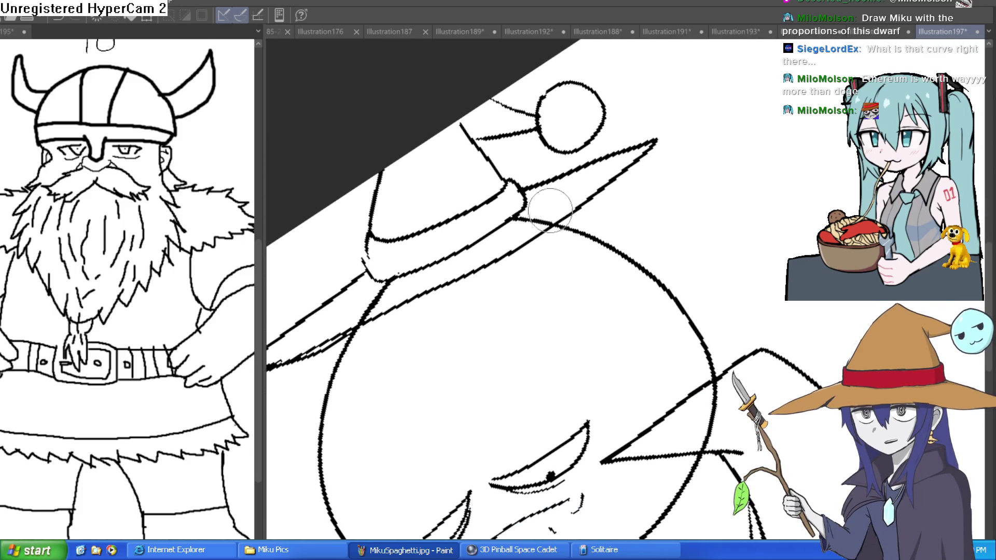
# Erase the stray line bits near the cloth corner
pyautogui.moveTo(550, 213)
pyautogui.mouseDown()
pyautogui.moveTo(772, 170)
pyautogui.moveTo(627, 164)
pyautogui.mouseUp()
pyautogui.scroll(3, 772, 170)
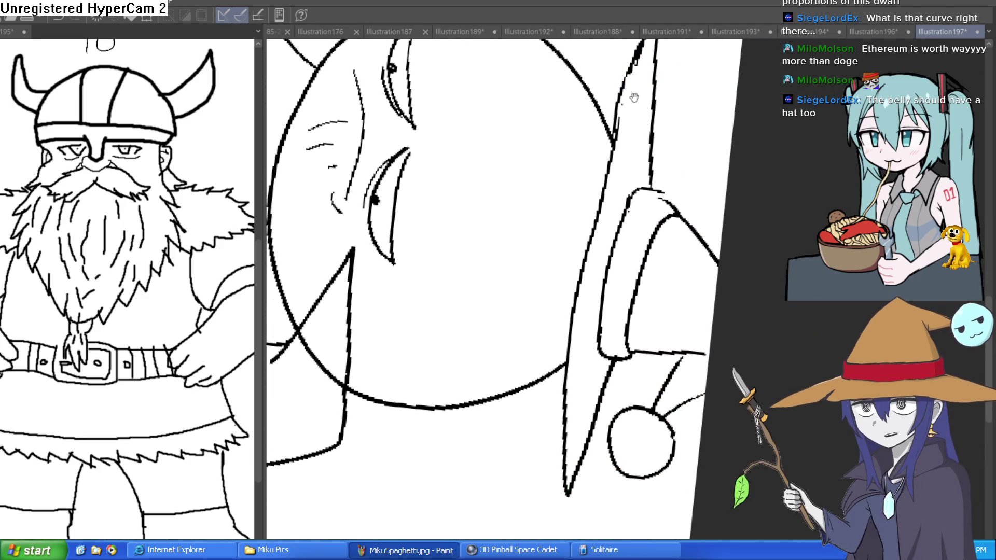
pyautogui.scroll(2, 612, 173)
pyautogui.moveTo(612, 172); pyautogui.dragTo(445, 185)
pyautogui.scroll(-4, 554, 172)
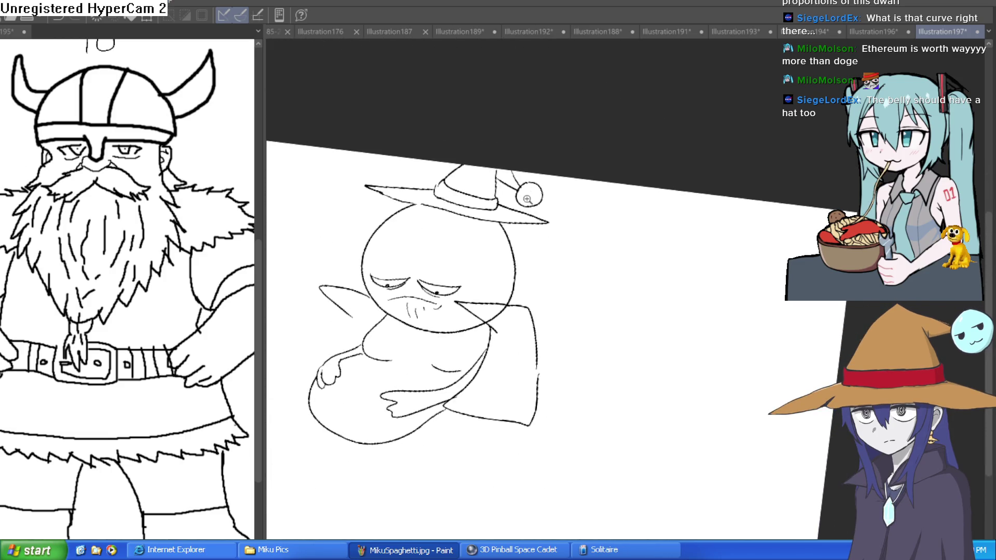
pyautogui.scroll(3, 527, 199)
pyautogui.scroll(-3, 540, 179)
pyautogui.scroll(1, 566, 184)
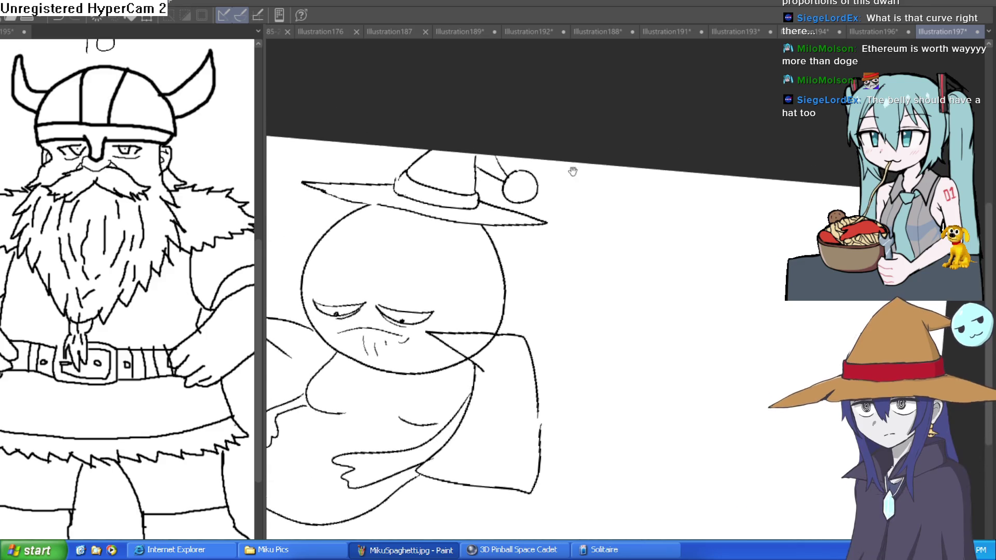
pyautogui.moveTo(573, 171); pyautogui.dragTo(588, 156)
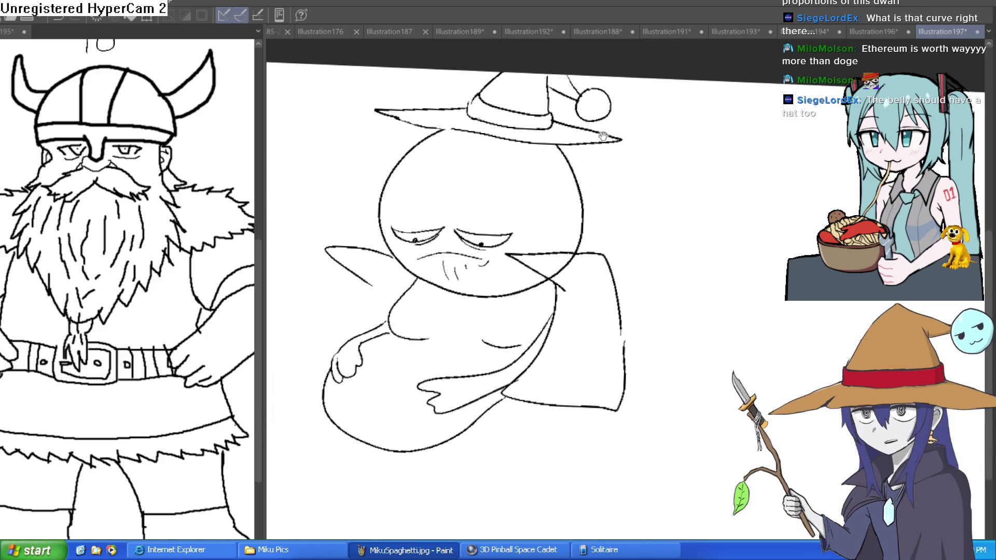
pyautogui.scroll(3, 570, 223)
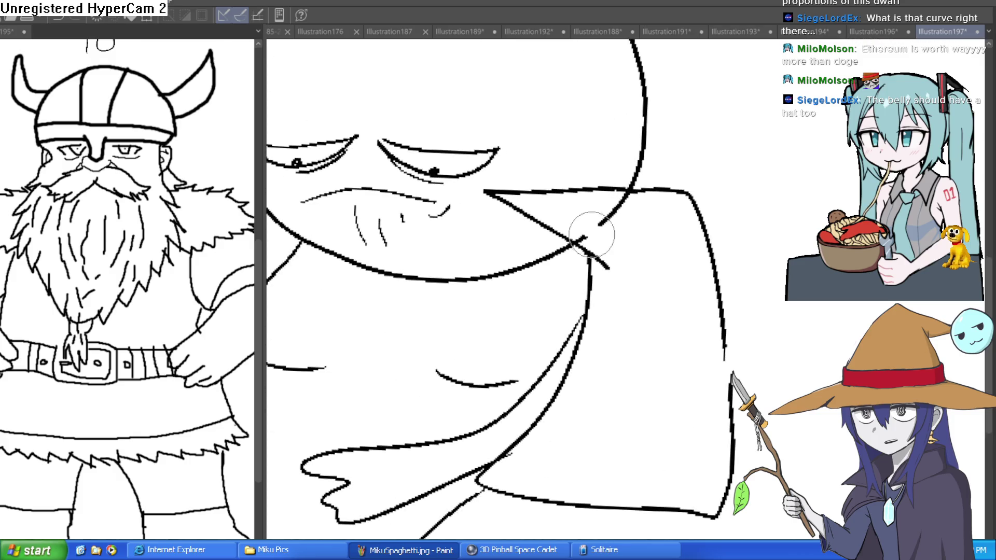
pyautogui.moveTo(593, 235)
pyautogui.mouseDown()
pyautogui.moveTo(630, 204)
pyautogui.moveTo(605, 269)
pyautogui.moveTo(605, 251)
pyautogui.mouseUp()
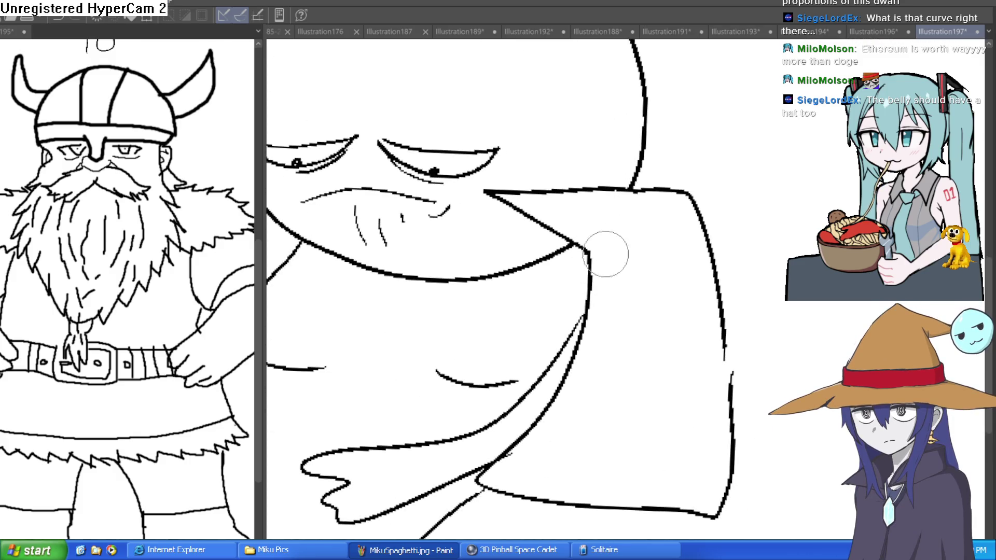
pyautogui.scroll(-3, 676, 249)
pyautogui.moveTo(675, 250)
pyautogui.mouseDown()
pyautogui.moveTo(635, 190)
pyautogui.moveTo(684, 180)
pyautogui.mouseUp()
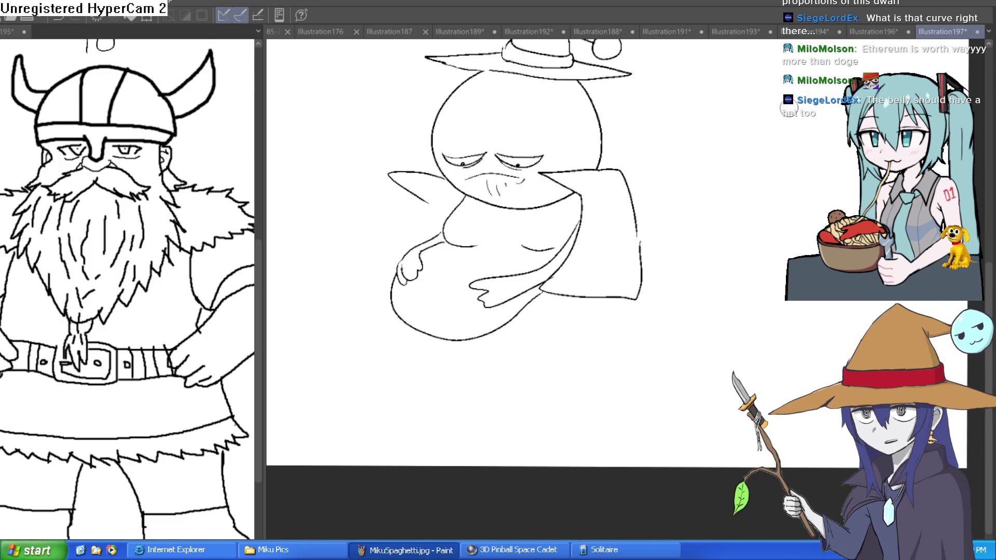
pyautogui.scroll(3, 499, 218)
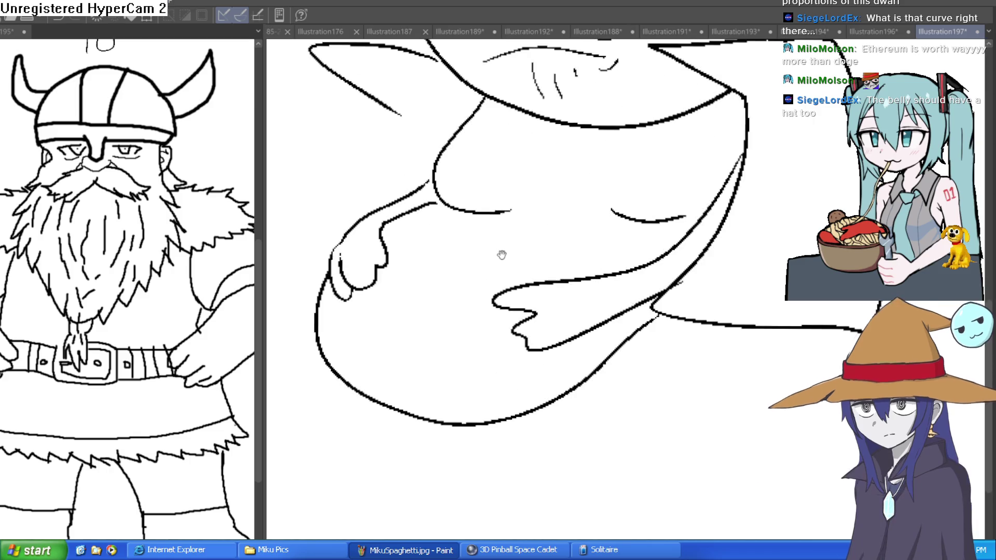
# Draw a short stroke across the creature's belly and a line down to the belly button
pyautogui.moveTo(463, 255)
pyautogui.mouseDown()
pyautogui.moveTo(421, 268)
pyautogui.moveTo(530, 276)
pyautogui.moveTo(517, 261)
pyautogui.moveTo(488, 269)
pyautogui.moveTo(520, 256)
pyautogui.moveTo(474, 256)
pyautogui.moveTo(516, 206)
pyautogui.moveTo(520, 256)
pyautogui.mouseUp()
pyautogui.moveTo(520, 205)
pyautogui.mouseDown()
pyautogui.moveTo(555, 217)
pyautogui.moveTo(526, 221)
pyautogui.moveTo(559, 228)
pyautogui.moveTo(594, 218)
pyautogui.mouseUp()
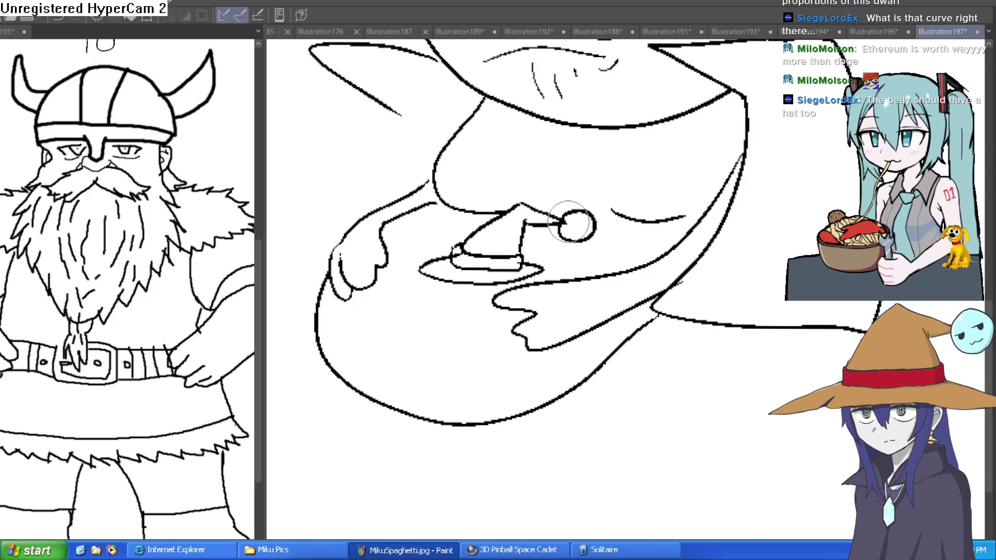
pyautogui.scroll(-2, 605, 208)
pyautogui.scroll(5, 514, 244)
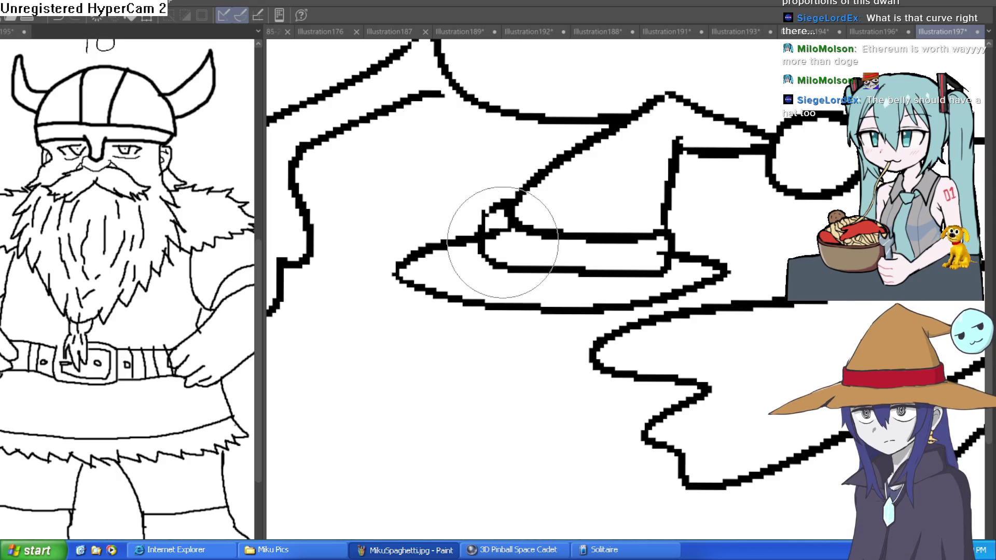
pyautogui.scroll(-1, 498, 233)
pyautogui.scroll(-2, 497, 233)
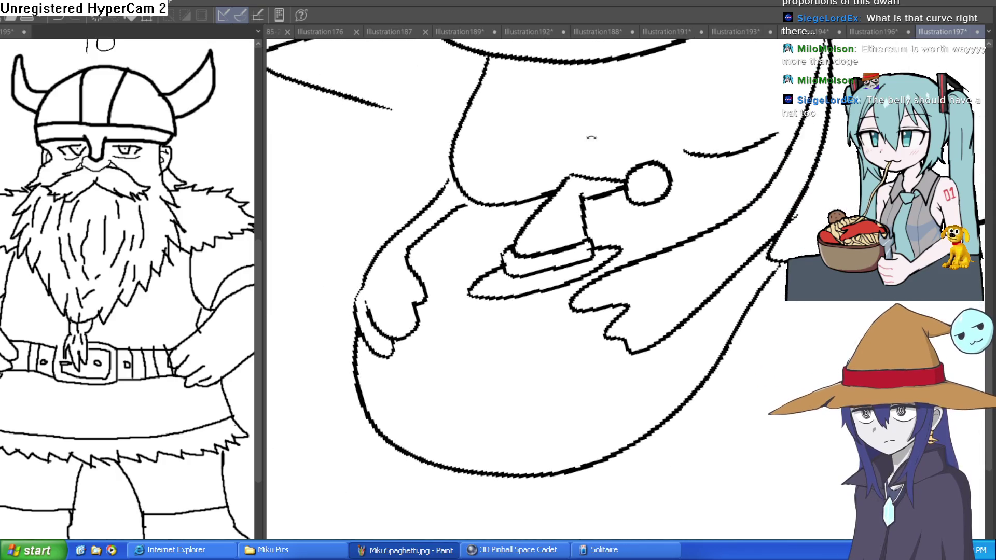
# Rotate the view level with the belly hat and draw two little eyes in its pom-pom
pyautogui.moveTo(481, 148); pyautogui.dragTo(644, 190)
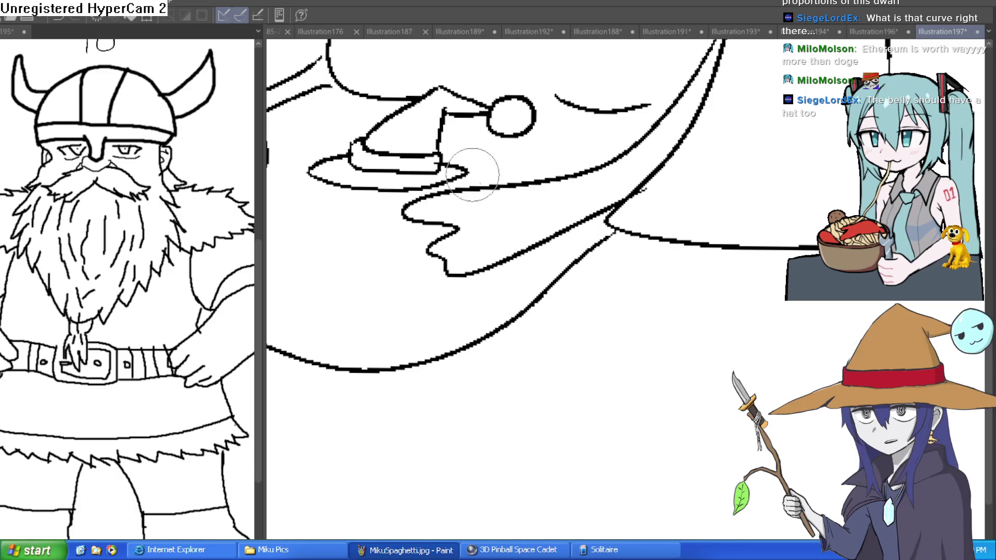
pyautogui.scroll(-2, 592, 198)
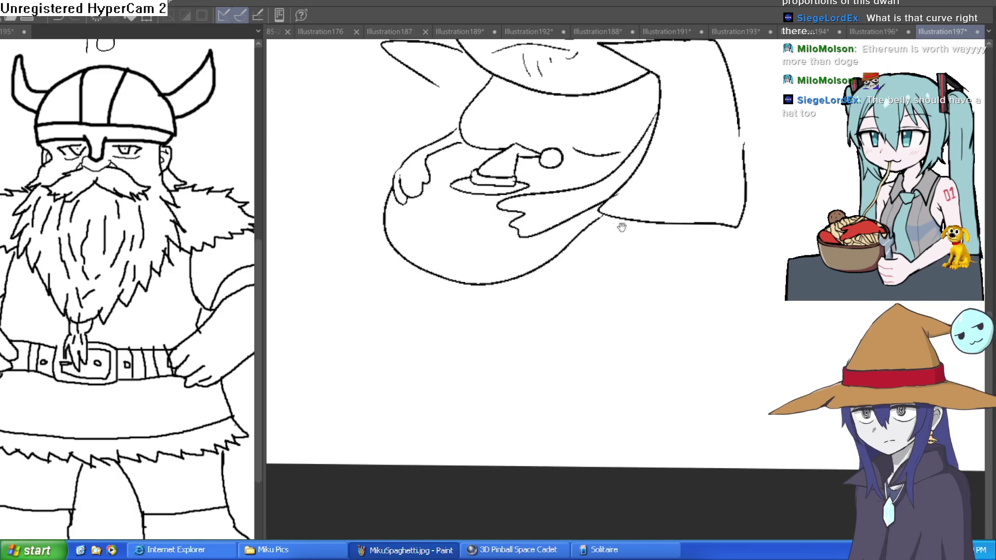
pyautogui.scroll(-2, 600, 196)
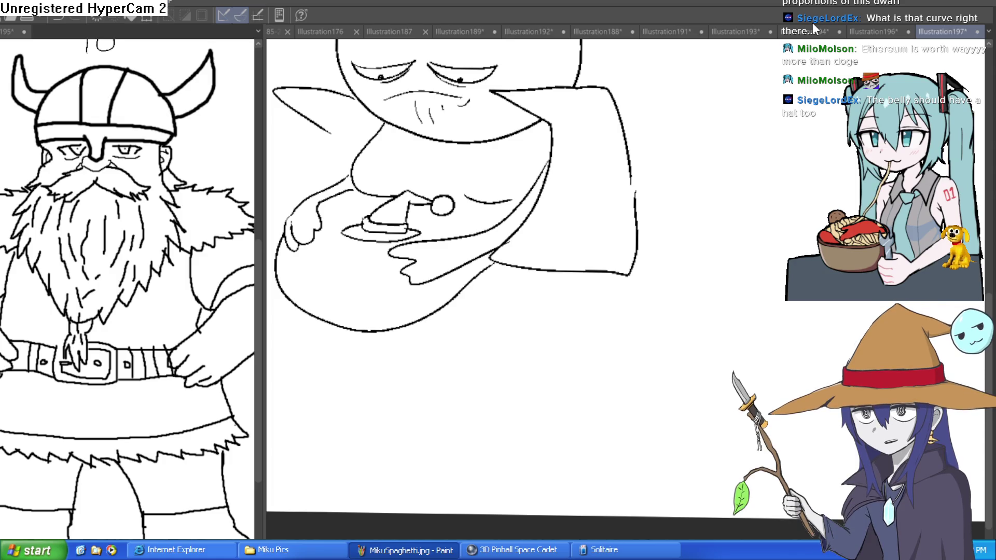
pyautogui.hotkey('ctrl', '-')
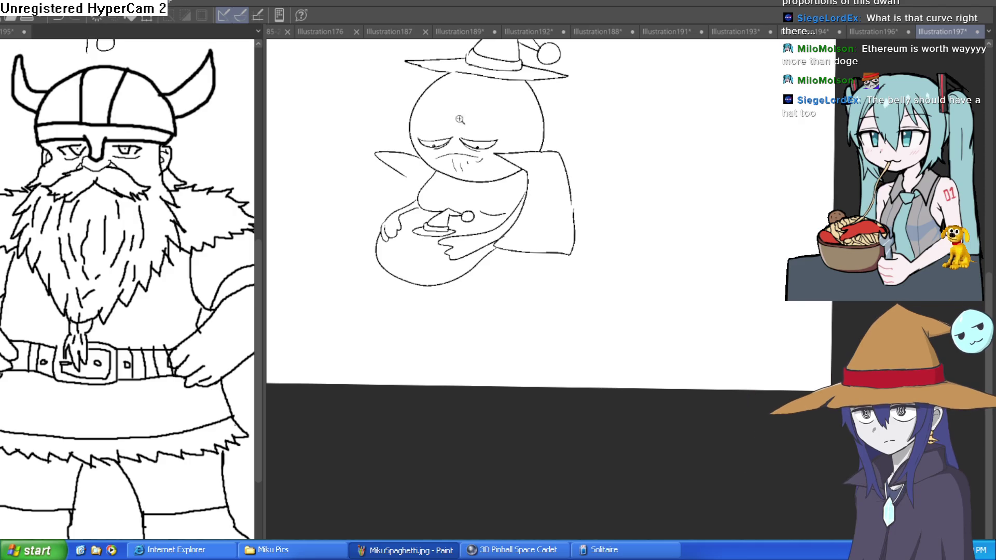
pyautogui.click(408, 179)
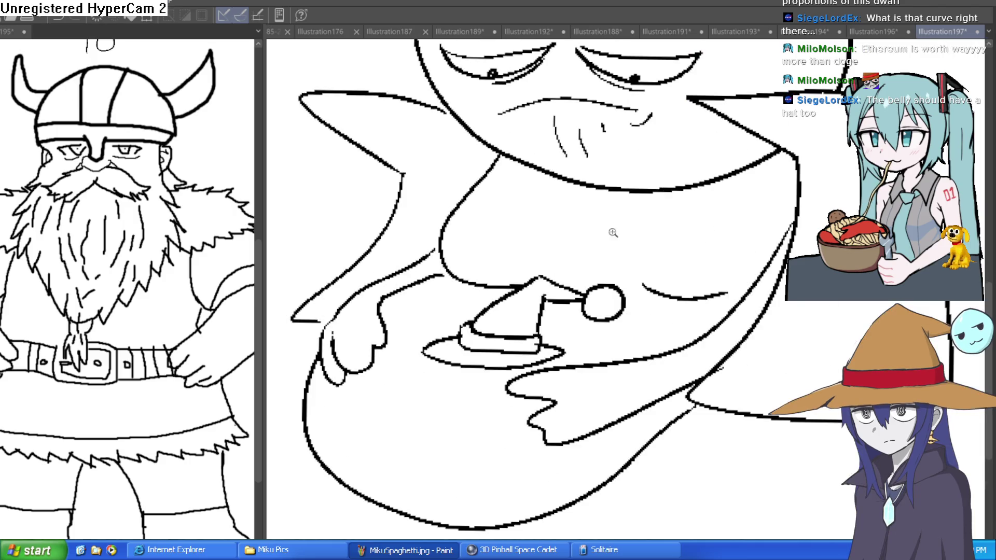
pyautogui.scroll(-3, 614, 233)
pyautogui.scroll(4, 618, 251)
pyautogui.scroll(2, 560, 276)
pyautogui.moveTo(559, 274)
pyautogui.mouseDown()
pyautogui.moveTo(602, 280)
pyautogui.moveTo(574, 280)
pyautogui.moveTo(592, 299)
pyautogui.mouseUp()
pyautogui.moveTo(636, 270)
pyautogui.mouseDown()
pyautogui.moveTo(543, 423)
pyautogui.moveTo(701, 396)
pyautogui.mouseUp()
pyautogui.scroll(-3, 648, 378)
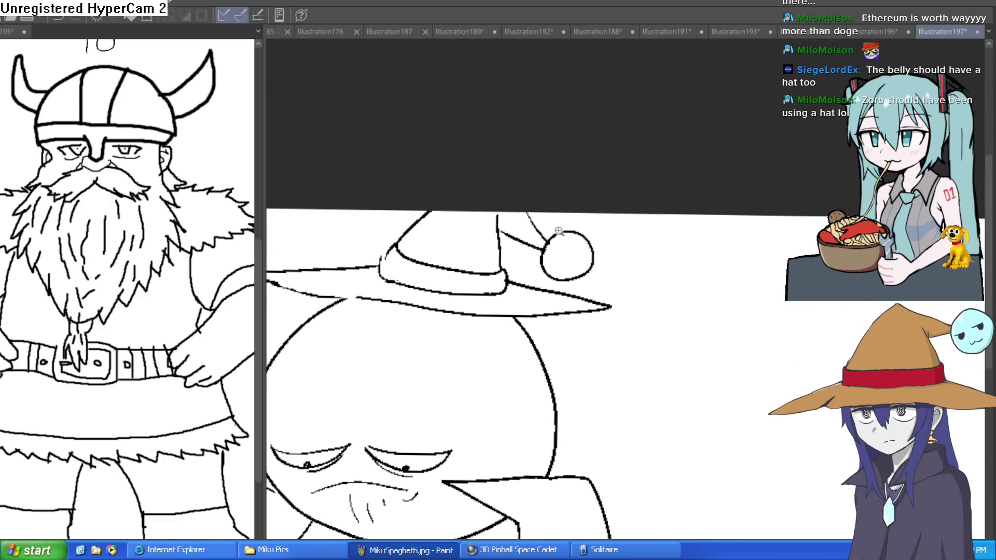
# On the Illustration188 viking drawing, extend the zigzag teeth row further left
pyautogui.click(684, 30)
pyautogui.click(602, 31)
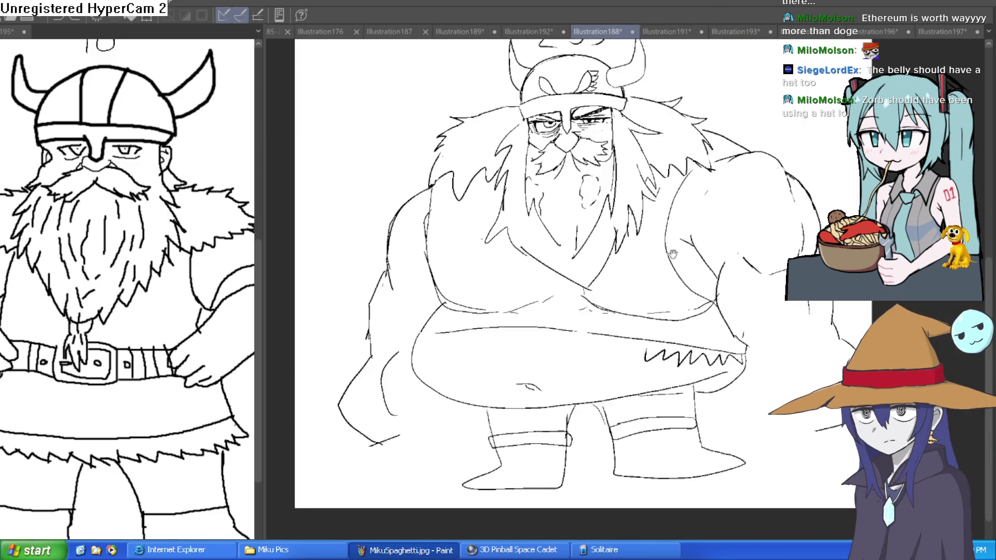
pyautogui.moveTo(673, 254); pyautogui.dragTo(634, 269)
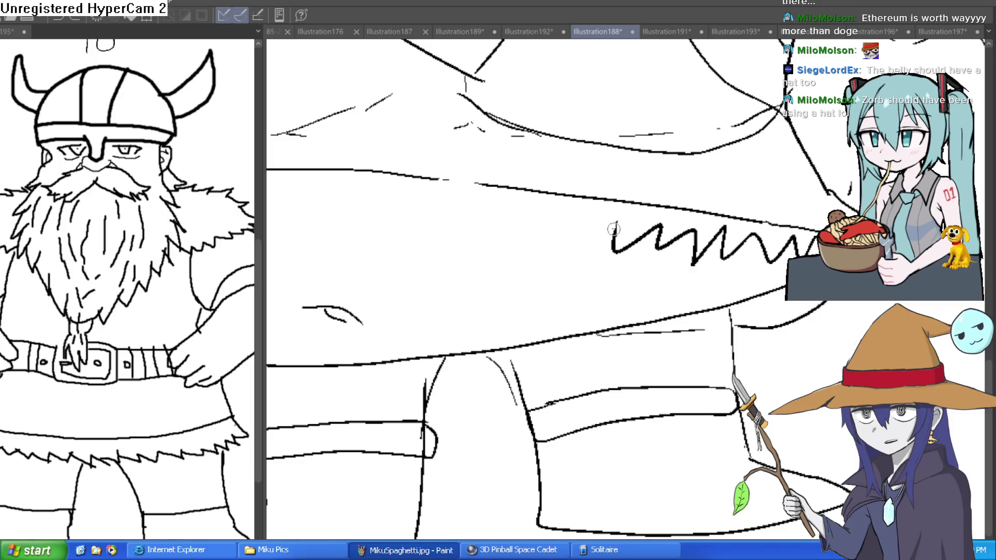
pyautogui.moveTo(511, 220)
pyautogui.mouseDown()
pyautogui.moveTo(453, 205)
pyautogui.moveTo(426, 179)
pyautogui.mouseUp()
pyautogui.scroll(-3, 662, 180)
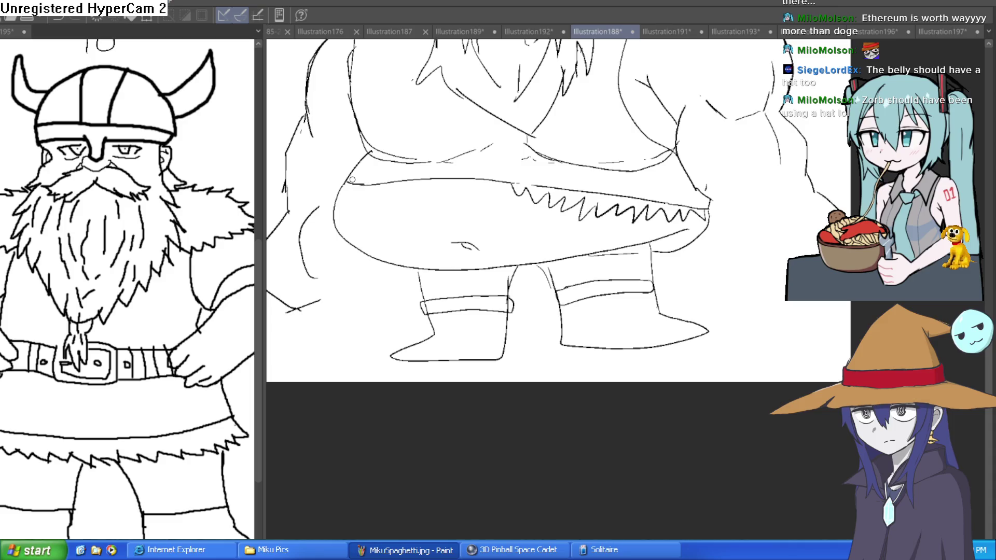
pyautogui.scroll(-3, 513, 154)
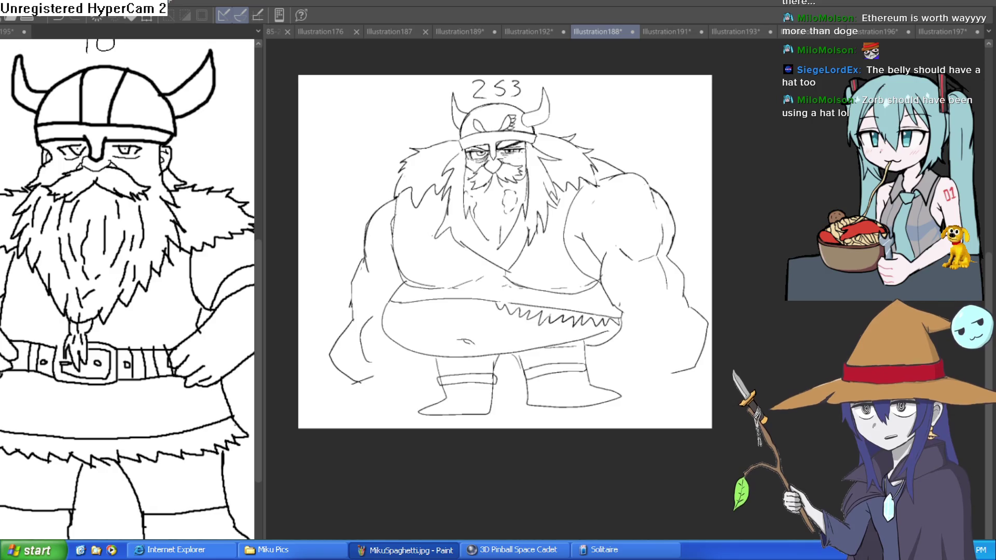
pyautogui.scroll(3, 519, 207)
# Erase the small stray strokes in the viking's beard
pyautogui.moveTo(511, 206); pyautogui.dragTo(501, 205)
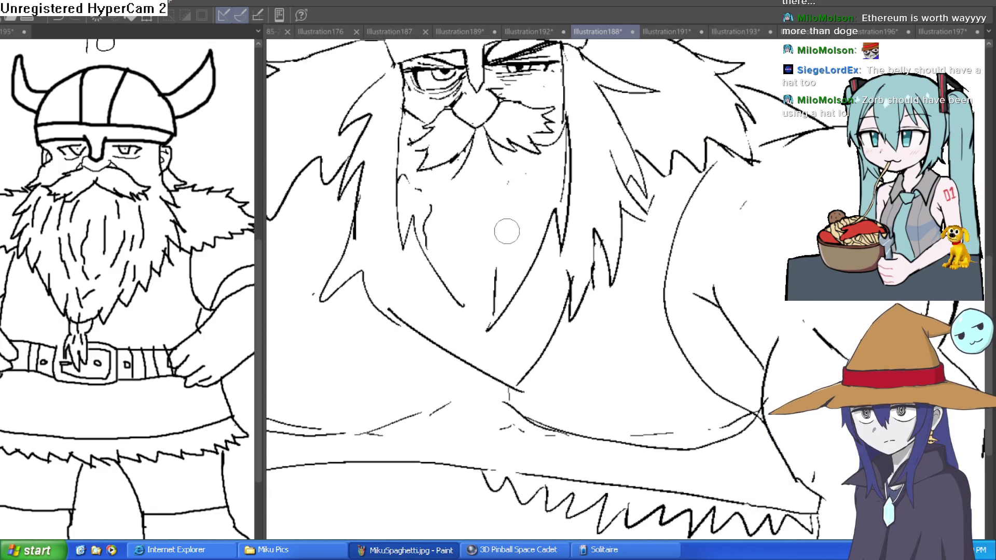
pyautogui.moveTo(436, 207); pyautogui.dragTo(423, 223)
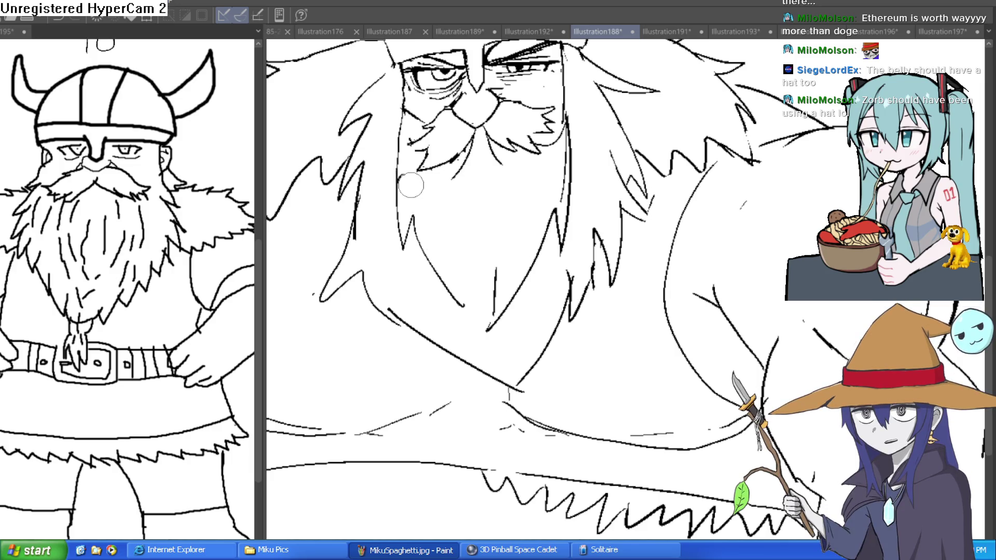
pyautogui.scroll(-3, 406, 184)
pyautogui.moveTo(608, 311); pyautogui.dragTo(608, 267)
pyautogui.scroll(-2, 608, 267)
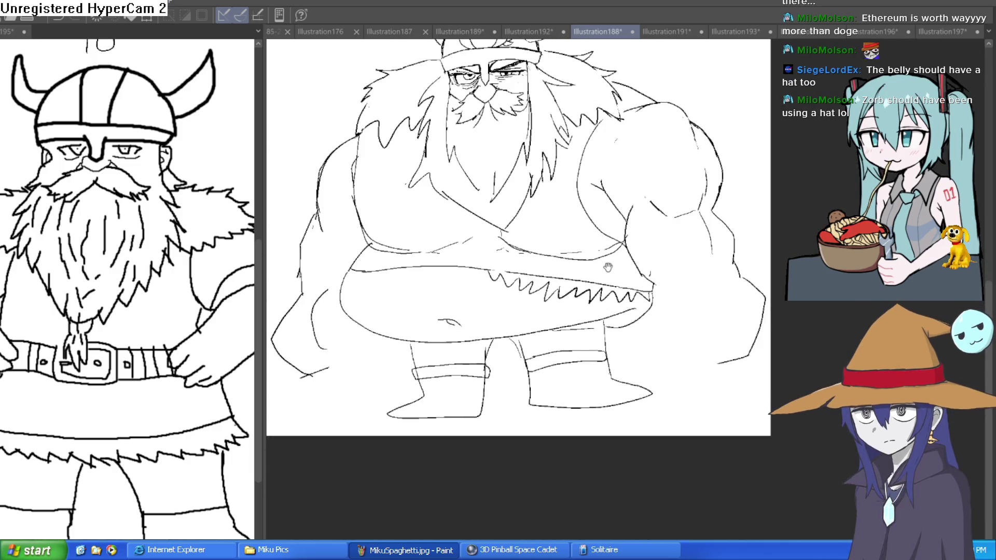
# Delete the selected rough outer belly and leg lines, then return to Illustration197
pyautogui.moveTo(663, 236); pyautogui.dragTo(634, 213)
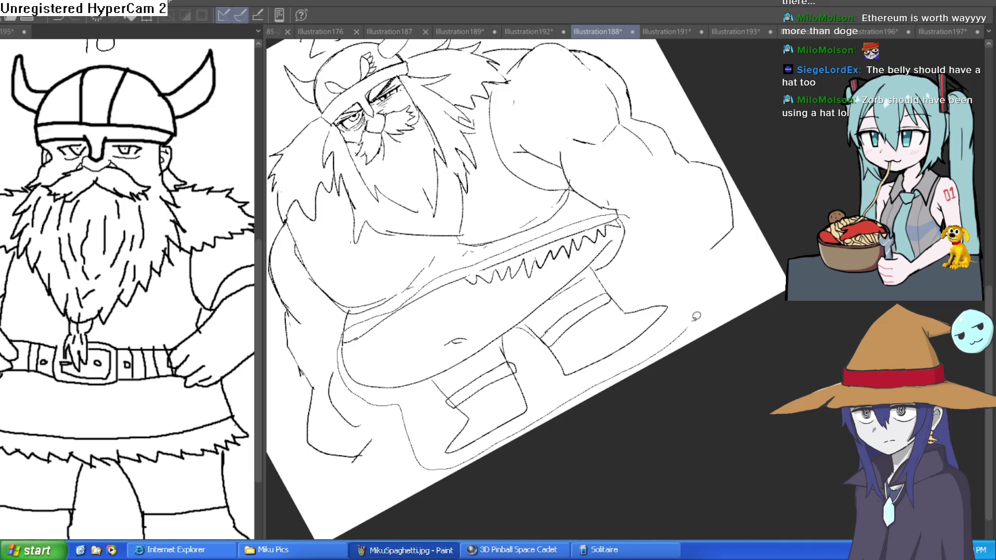
pyautogui.press('Delete')
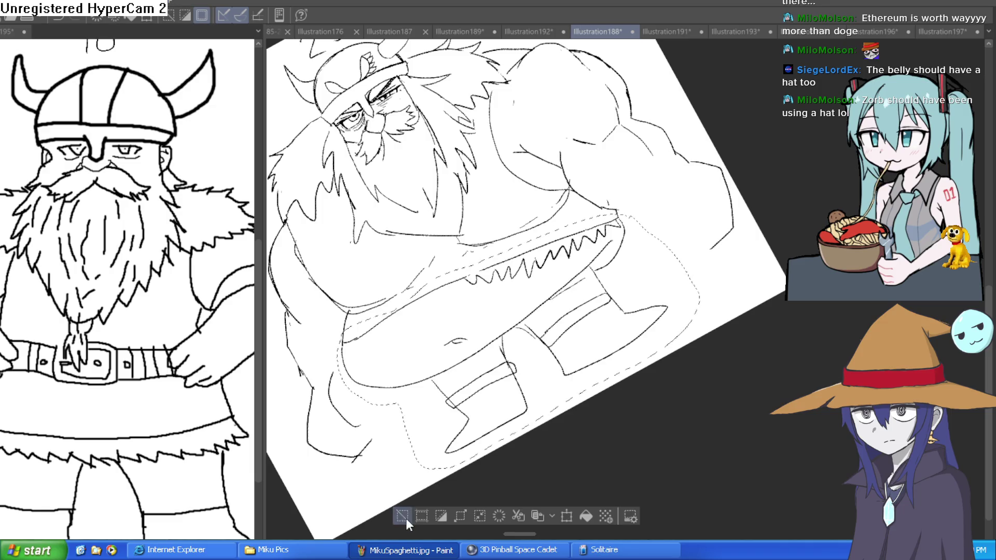
pyautogui.hotkey('ctrl', 'd')
pyautogui.moveTo(534, 254)
pyautogui.mouseDown()
pyautogui.moveTo(637, 503)
pyautogui.moveTo(724, 352)
pyautogui.moveTo(695, 325)
pyautogui.mouseUp()
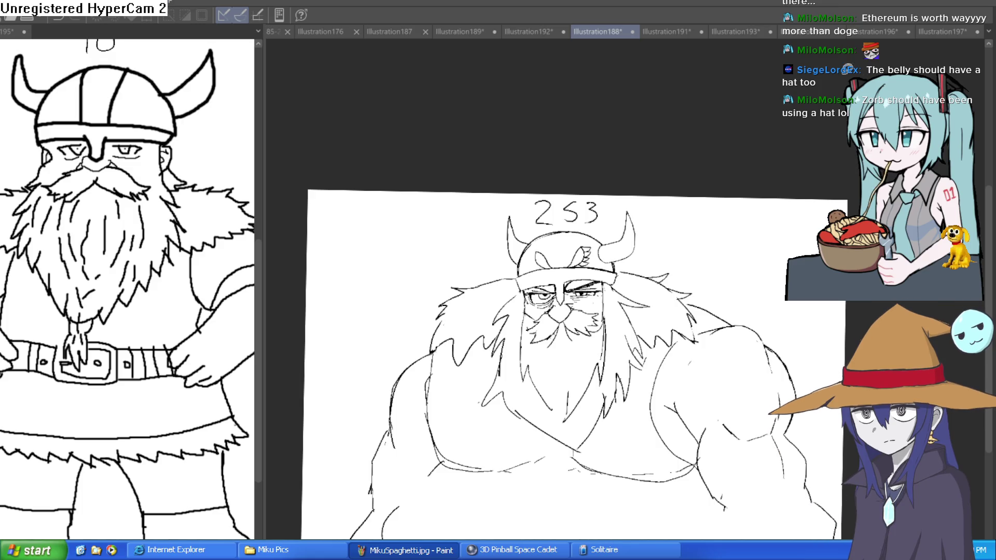
pyautogui.click(942, 31)
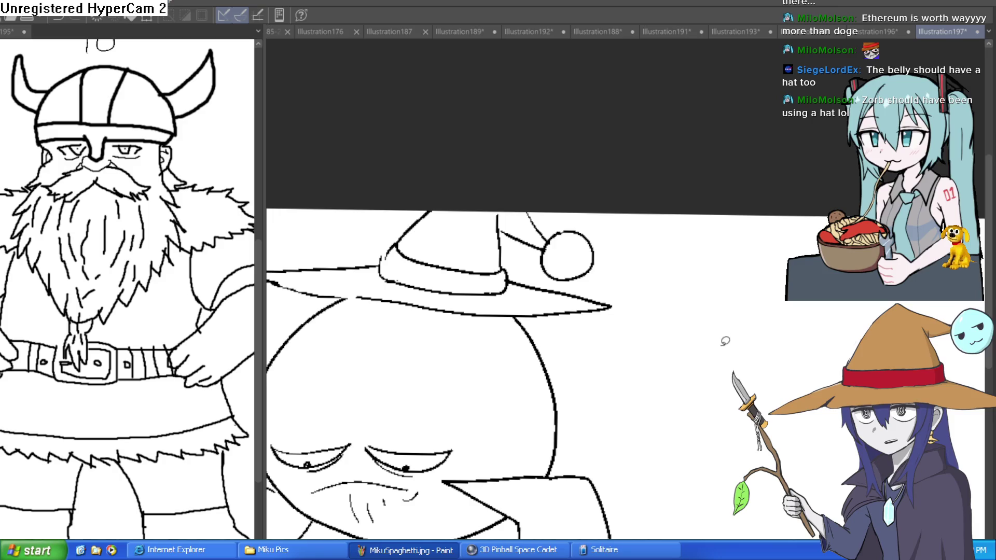
# Add pen strokes above the creature's right eye
pyautogui.scroll(-2, 725, 341)
pyautogui.scroll(-3, 752, 293)
pyautogui.scroll(4, 718, 284)
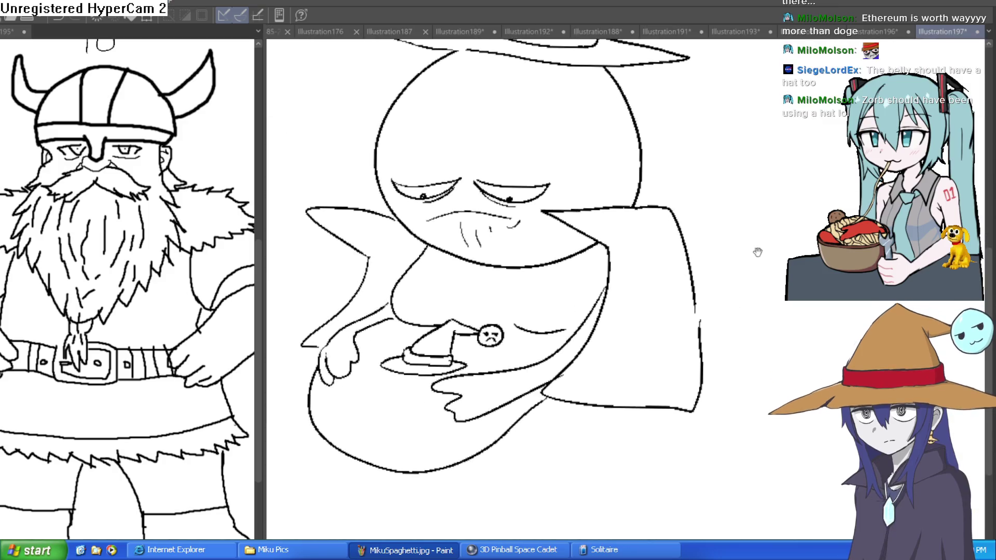
pyautogui.scroll(-1, 695, 258)
pyautogui.scroll(2, 523, 306)
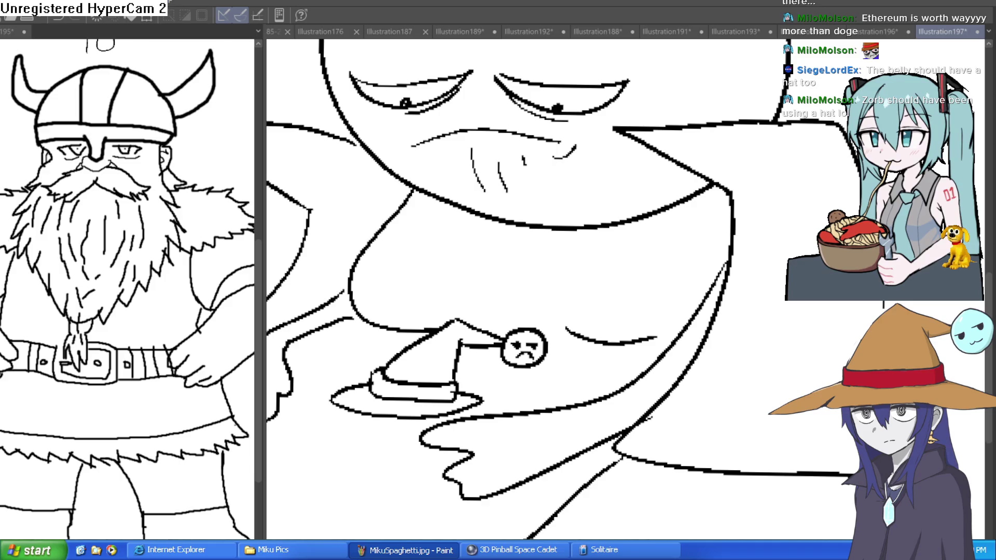
pyautogui.scroll(-2, 535, 156)
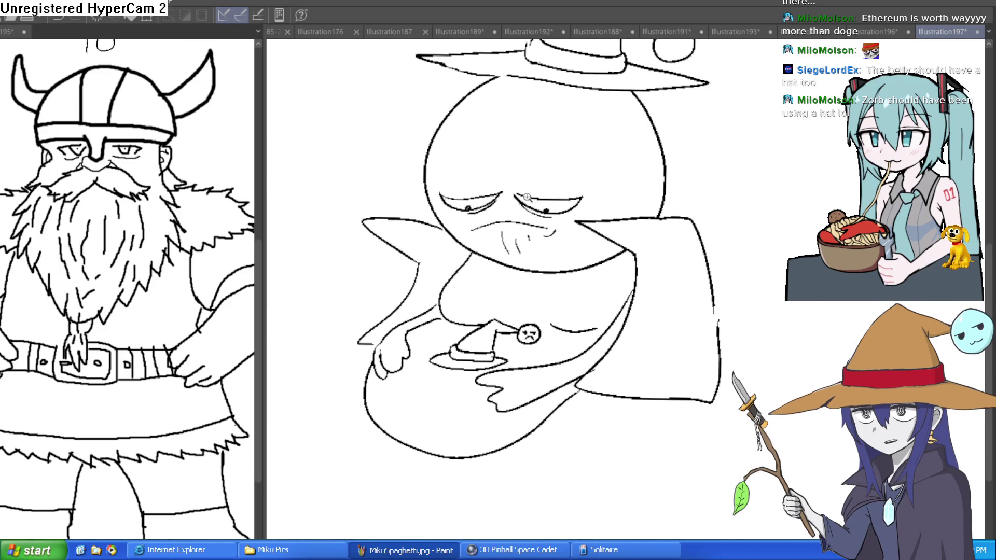
pyautogui.scroll(2, 509, 184)
pyautogui.moveTo(509, 185); pyautogui.dragTo(570, 195)
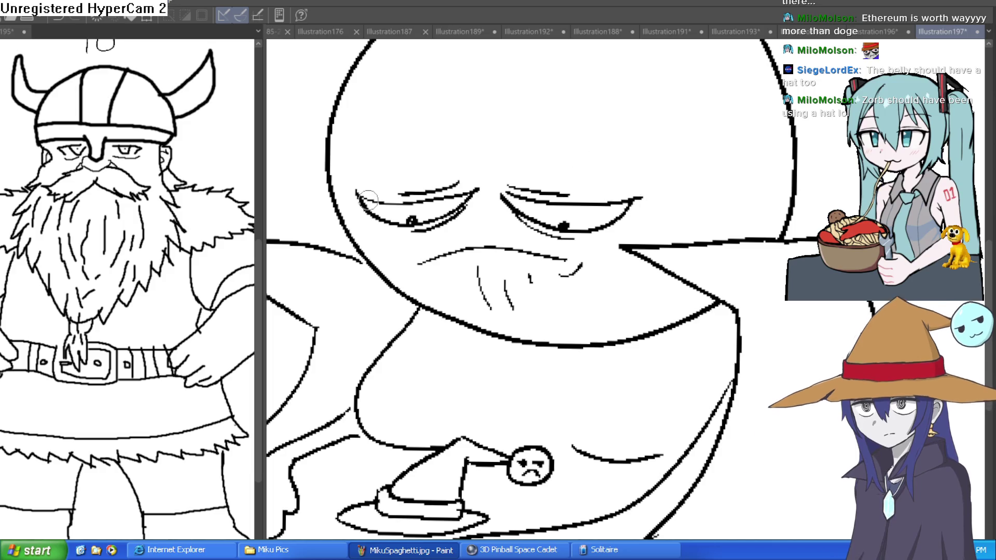
# Draw hatch strokes under the left eye and a curved stroke left of the mouth
pyautogui.scroll(2, 587, 236)
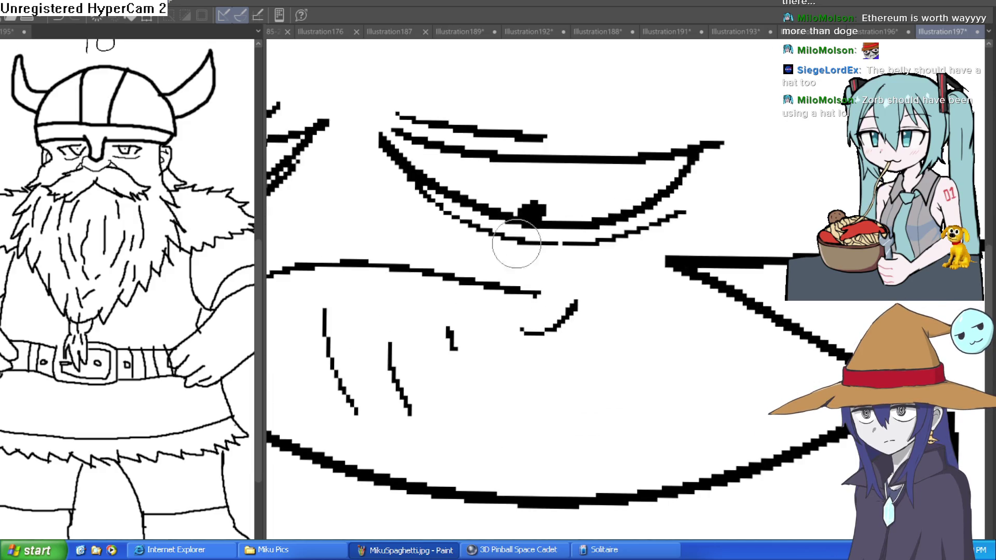
pyautogui.hscroll(-4, 483, 211)
pyautogui.moveTo(521, 158)
pyautogui.mouseDown()
pyautogui.moveTo(462, 226)
pyautogui.moveTo(389, 271)
pyautogui.moveTo(294, 253)
pyautogui.mouseUp()
pyautogui.moveTo(480, 223); pyautogui.dragTo(384, 277)
pyautogui.scroll(-2, 384, 278)
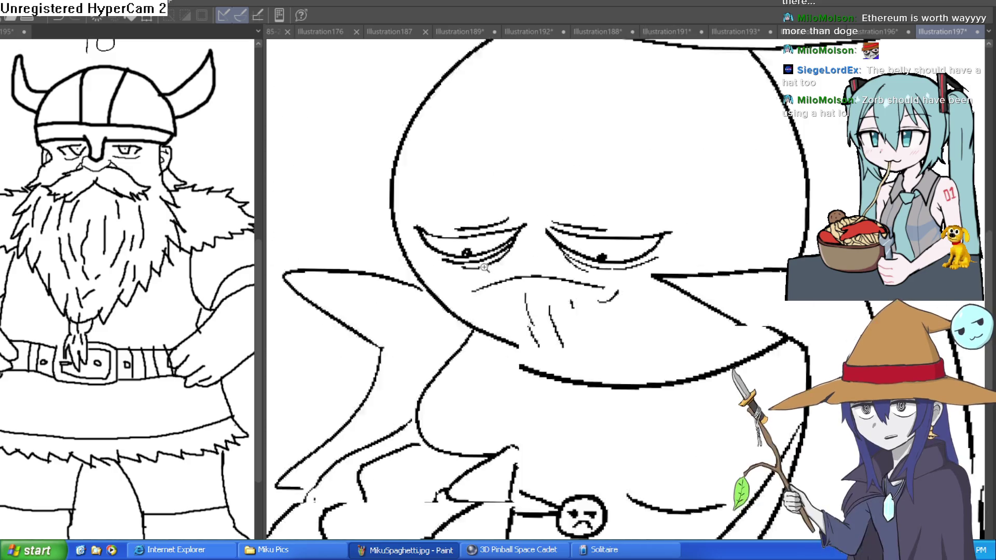
pyautogui.scroll(2, 457, 311)
pyautogui.moveTo(450, 254); pyautogui.dragTo(477, 311)
# Draw a hook inside the belly hat's pom-pom, then undo it, leaving the bobble empty
pyautogui.scroll(-2, 664, 204)
pyautogui.scroll(-2, 707, 195)
pyautogui.scroll(1, 665, 224)
pyautogui.scroll(2, 661, 291)
pyautogui.scroll(-2, 661, 292)
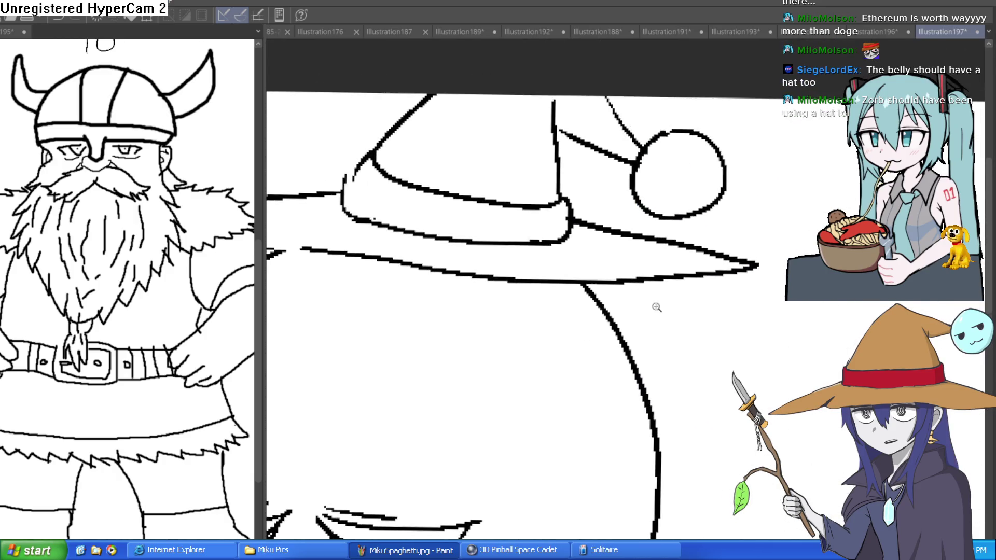
pyautogui.scroll(2, 708, 206)
pyautogui.scroll(1, 675, 215)
pyautogui.moveTo(653, 228)
pyautogui.mouseDown()
pyautogui.moveTo(751, 233)
pyautogui.moveTo(729, 198)
pyautogui.moveTo(663, 156)
pyautogui.moveTo(643, 234)
pyautogui.mouseUp()
pyautogui.hotkey('ctrl', 'z')
pyautogui.hotkey('ctrl', 'z')
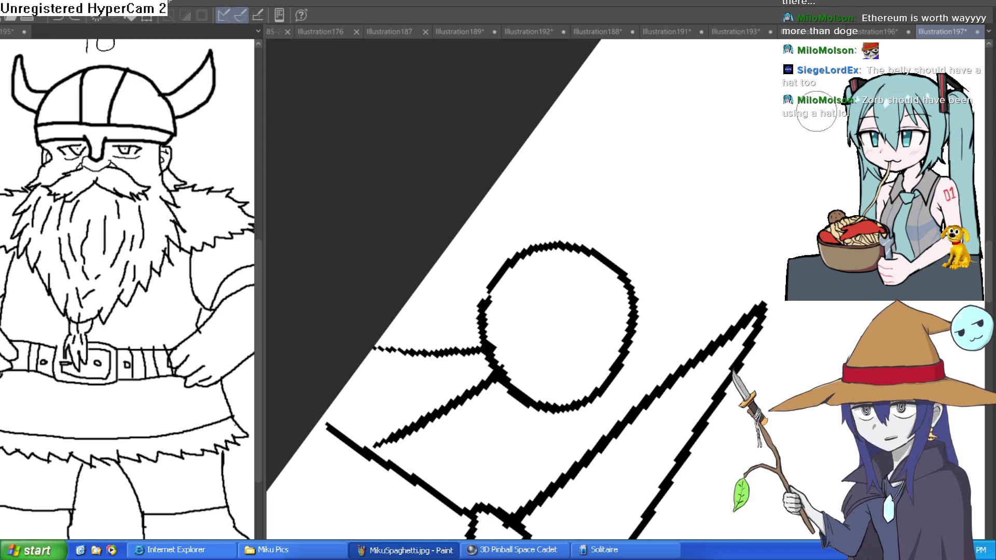
# Try short diagonal strokes inside the small round head and undo them
pyautogui.moveTo(534, 285)
pyautogui.mouseDown()
pyautogui.moveTo(549, 250)
pyautogui.moveTo(557, 325)
pyautogui.mouseUp()
pyautogui.hotkey('ctrl', 'z')
pyautogui.moveTo(597, 252); pyautogui.dragTo(581, 284)
pyautogui.moveTo(556, 337)
pyautogui.mouseDown()
pyautogui.moveTo(531, 384)
pyautogui.moveTo(551, 341)
pyautogui.mouseUp()
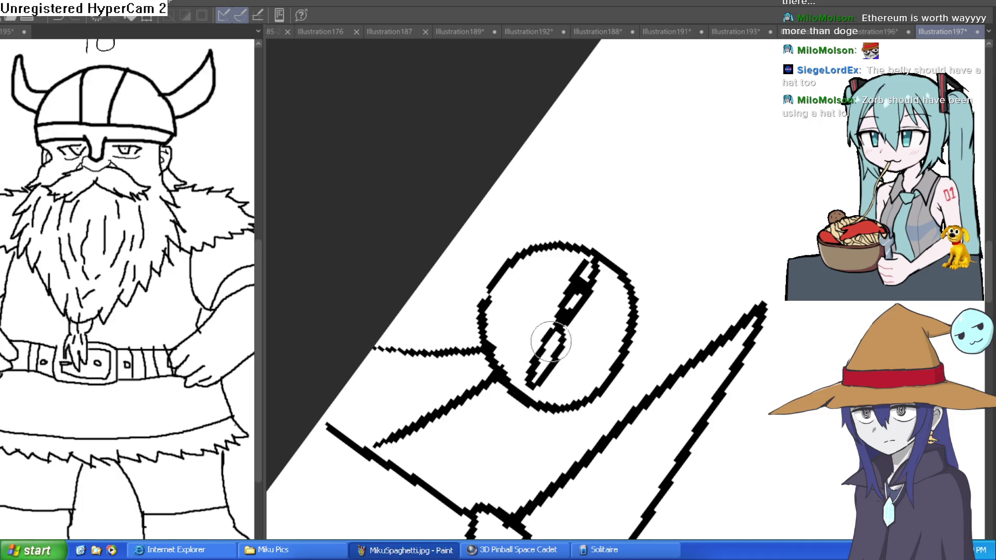
pyautogui.hotkey('ctrl', 'z')
pyautogui.hotkey('ctrl', 'z')
pyautogui.hotkey('ctrl', 'z')
pyautogui.hotkey('ctrl', 'z')
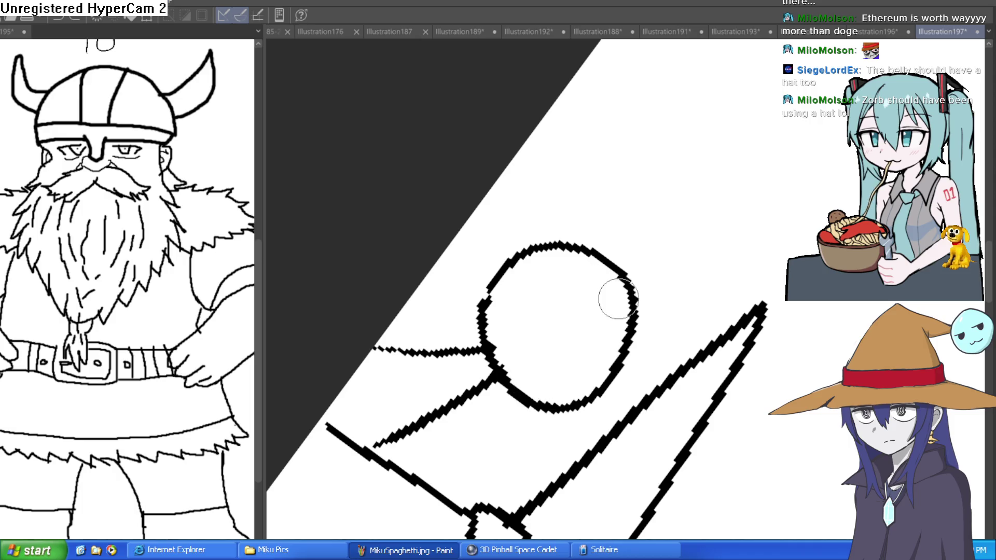
# Tilt the view and draw a dividing line across the small head
pyautogui.moveTo(618, 295)
pyautogui.mouseDown()
pyautogui.moveTo(729, 264)
pyautogui.moveTo(702, 218)
pyautogui.moveTo(596, 220)
pyautogui.moveTo(659, 178)
pyautogui.moveTo(679, 205)
pyautogui.mouseUp()
pyautogui.scroll(-1, 678, 205)
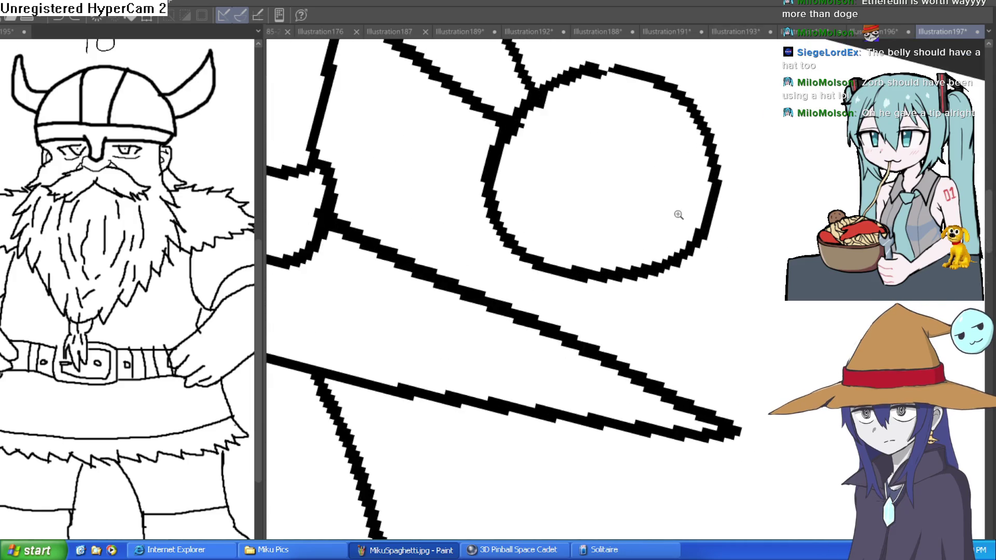
pyautogui.scroll(-2, 678, 216)
pyautogui.scroll(-2, 675, 214)
pyautogui.scroll(2, 673, 213)
pyautogui.scroll(4, 650, 154)
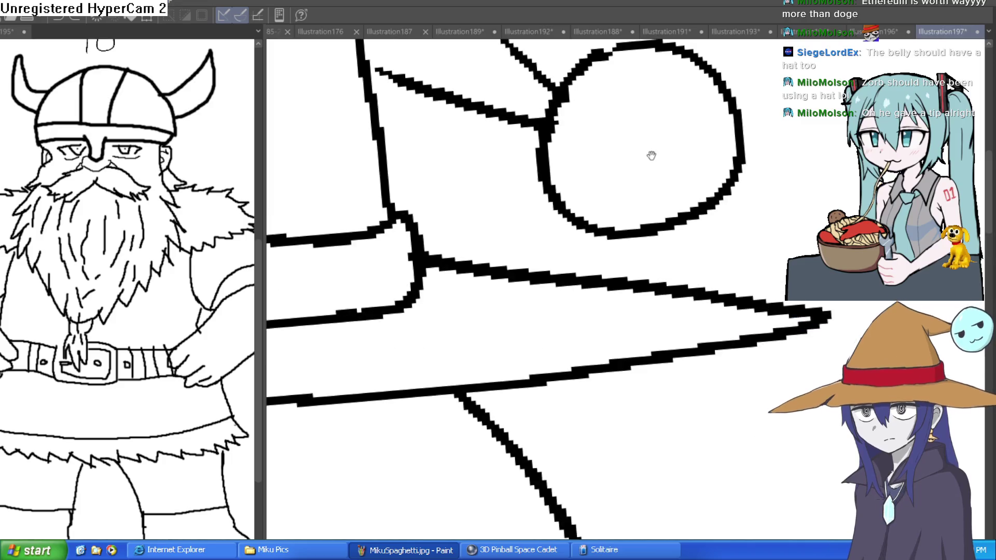
pyautogui.moveTo(619, 74)
pyautogui.mouseDown()
pyautogui.moveTo(627, 151)
pyautogui.moveTo(667, 151)
pyautogui.moveTo(644, 187)
pyautogui.moveTo(679, 153)
pyautogui.moveTo(558, 170)
pyautogui.mouseUp()
pyautogui.hotkey('ctrl', 'z')
pyautogui.moveTo(631, 159)
pyautogui.mouseDown()
pyautogui.moveTo(551, 175)
pyautogui.moveTo(675, 166)
pyautogui.moveTo(631, 207)
pyautogui.moveTo(632, 233)
pyautogui.moveTo(685, 197)
pyautogui.mouseUp()
# Fill the right half of the small head solid black and add dark streaks
pyautogui.press('g')
pyautogui.moveTo(711, 156); pyautogui.dragTo(673, 124)
pyautogui.scroll(-5, 758, 195)
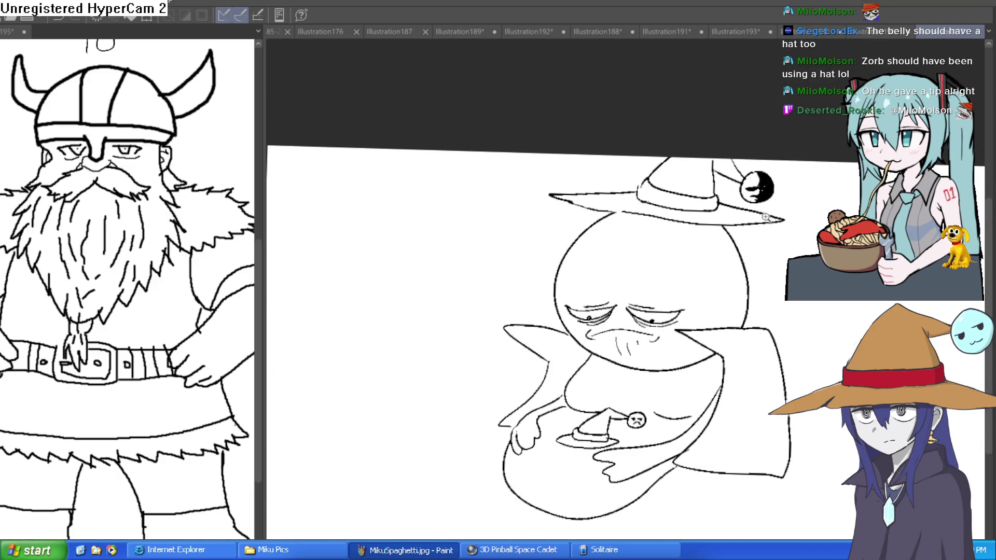
pyautogui.scroll(5, 766, 217)
pyautogui.moveTo(808, 160); pyautogui.dragTo(732, 163)
pyautogui.scroll(-4, 755, 227)
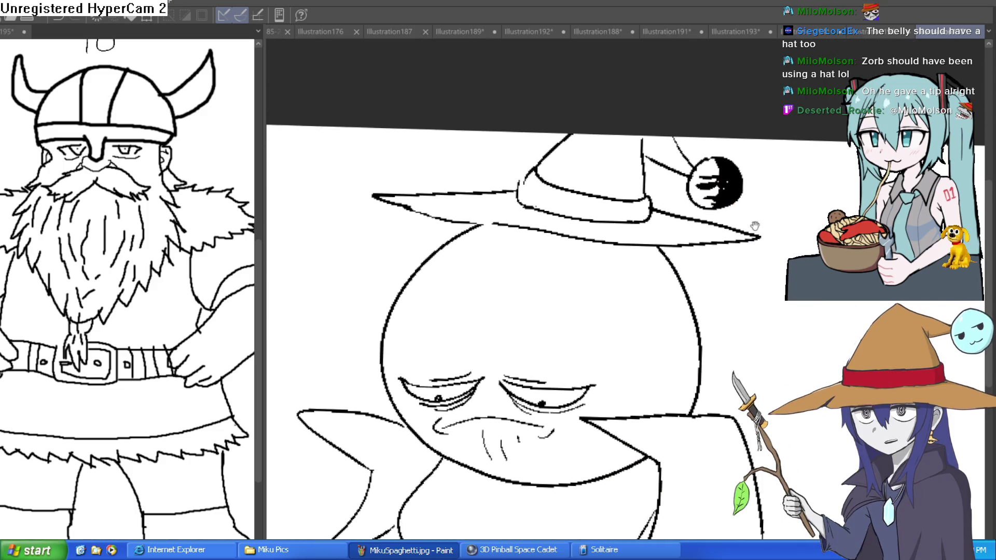
pyautogui.scroll(3, 755, 226)
pyautogui.scroll(3, 755, 226)
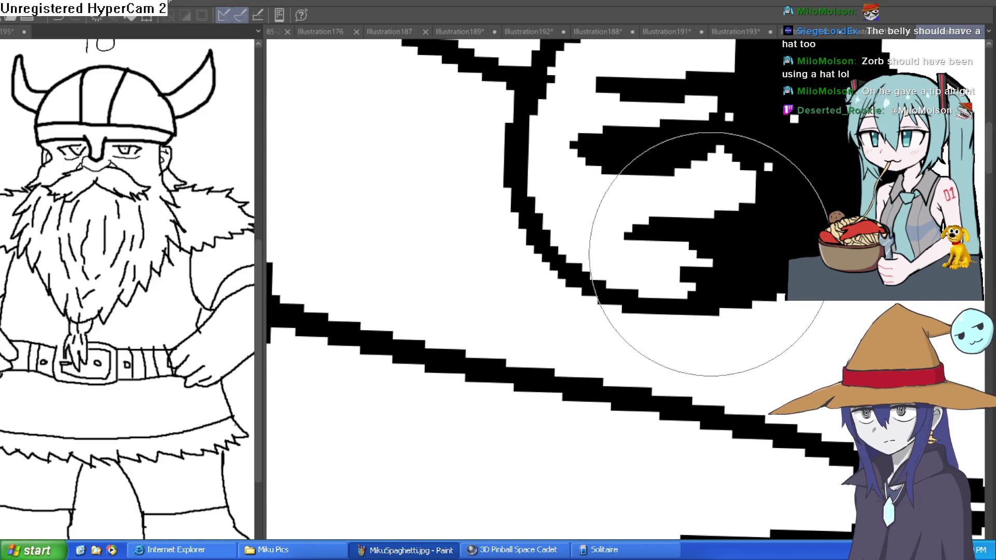
pyautogui.scroll(-4, 708, 254)
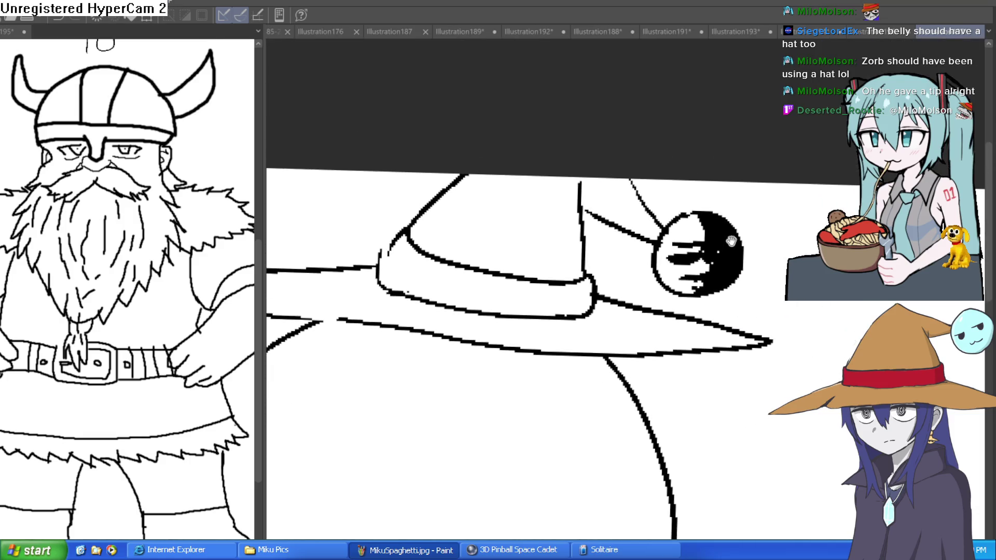
# Rotate the view back and reframe it around the whole hatted figure
pyautogui.moveTo(773, 253); pyautogui.dragTo(786, 200)
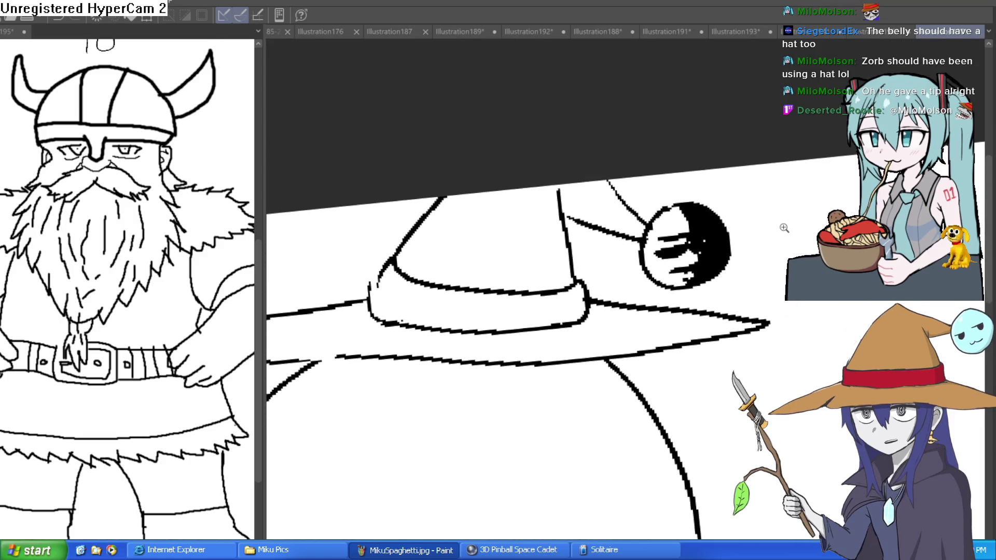
pyautogui.scroll(-5, 784, 228)
pyautogui.scroll(1, 779, 231)
pyautogui.scroll(-1, 775, 232)
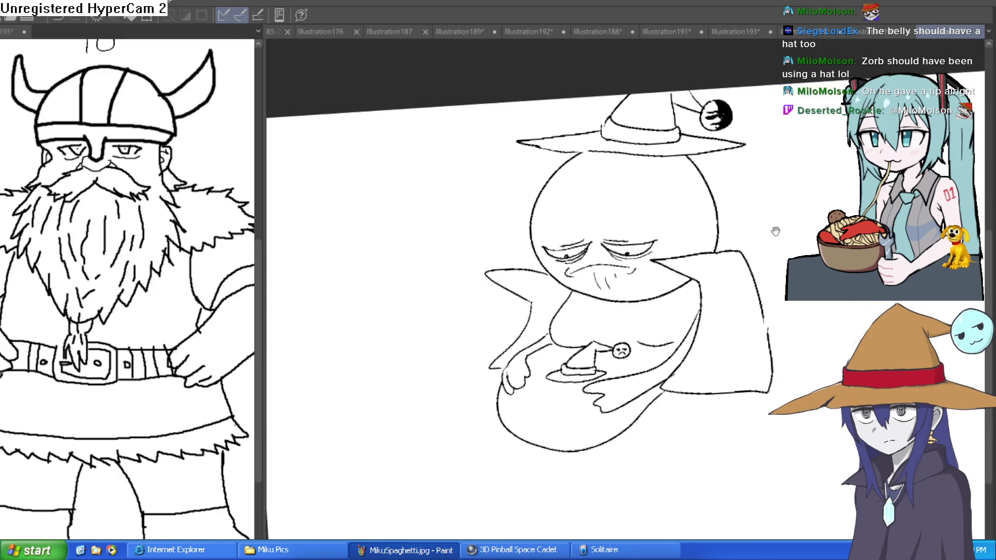
pyautogui.moveTo(775, 232)
pyautogui.mouseDown()
pyautogui.moveTo(789, 220)
pyautogui.moveTo(791, 120)
pyautogui.moveTo(778, 115)
pyautogui.moveTo(761, 178)
pyautogui.moveTo(734, 182)
pyautogui.moveTo(757, 130)
pyautogui.mouseUp()
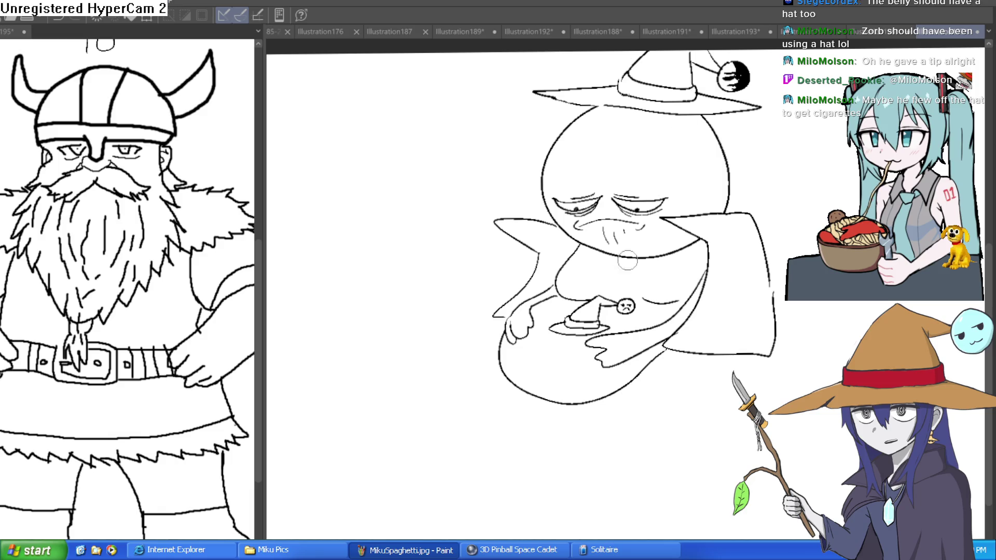
pyautogui.moveTo(599, 314)
pyautogui.mouseDown()
pyautogui.moveTo(656, 238)
pyautogui.moveTo(683, 367)
pyautogui.mouseUp()
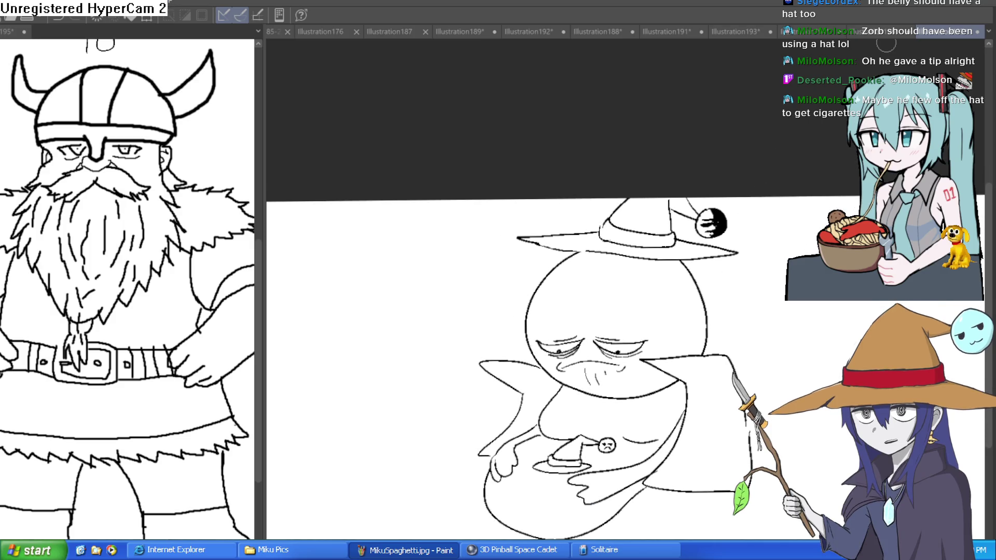
pyautogui.moveTo(662, 231); pyautogui.dragTo(654, 224)
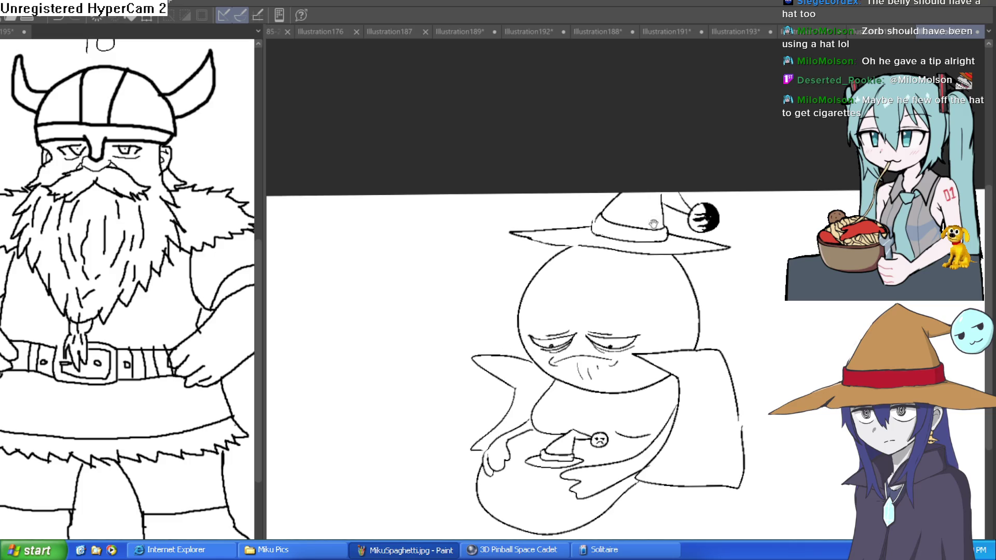
# Draw a cigarette below the small head with outline strokes rising beside it
pyautogui.scroll(5, 715, 232)
pyautogui.scroll(2, 633, 204)
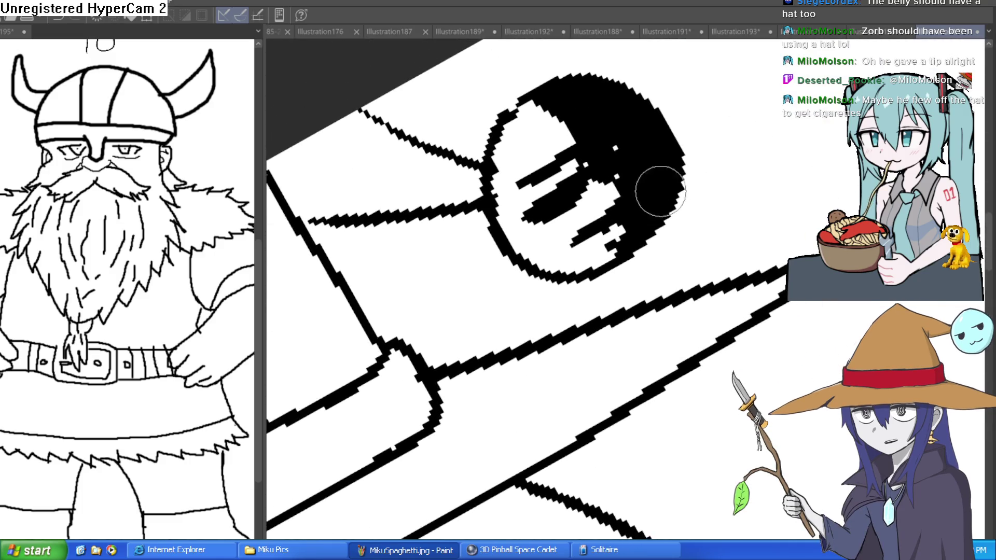
pyautogui.moveTo(633, 204)
pyautogui.mouseDown()
pyautogui.moveTo(586, 241)
pyautogui.moveTo(568, 312)
pyautogui.mouseUp()
pyautogui.moveTo(613, 234); pyautogui.dragTo(578, 294)
pyautogui.hotkey('ctrl', '@')
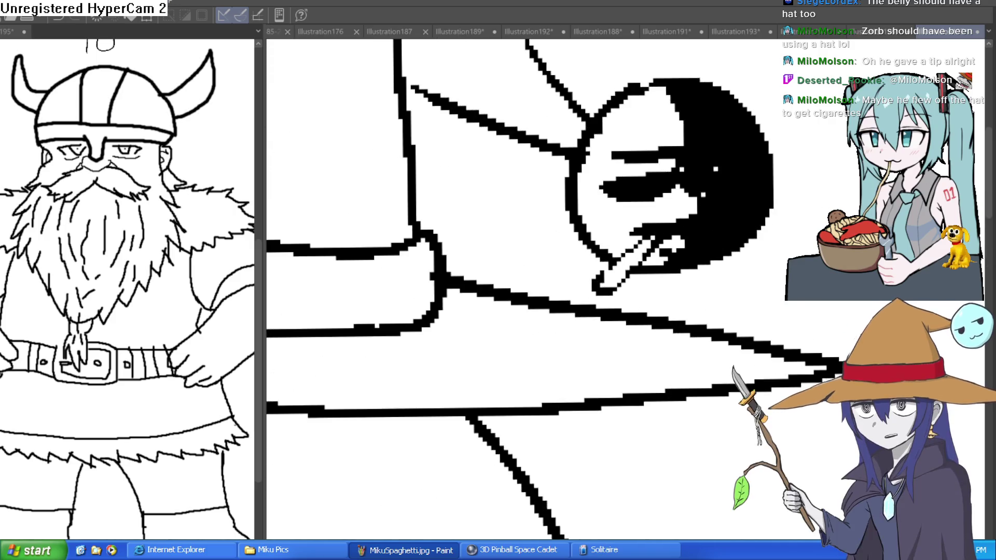
pyautogui.moveTo(605, 282)
pyautogui.mouseDown()
pyautogui.moveTo(574, 249)
pyautogui.moveTo(550, 178)
pyautogui.moveTo(578, 96)
pyautogui.moveTo(674, 45)
pyautogui.moveTo(646, 124)
pyautogui.moveTo(691, 91)
pyautogui.mouseUp()
pyautogui.moveTo(587, 360)
pyautogui.mouseDown()
pyautogui.moveTo(516, 345)
pyautogui.moveTo(456, 195)
pyautogui.moveTo(337, 106)
pyautogui.moveTo(381, 112)
pyautogui.mouseUp()
# Erase stray lines near the hat and face, then zoom out
pyautogui.moveTo(445, 67)
pyautogui.mouseDown()
pyautogui.moveTo(533, 134)
pyautogui.moveTo(516, 174)
pyautogui.moveTo(480, 188)
pyautogui.moveTo(490, 222)
pyautogui.mouseUp()
pyautogui.scroll(-4, 753, 230)
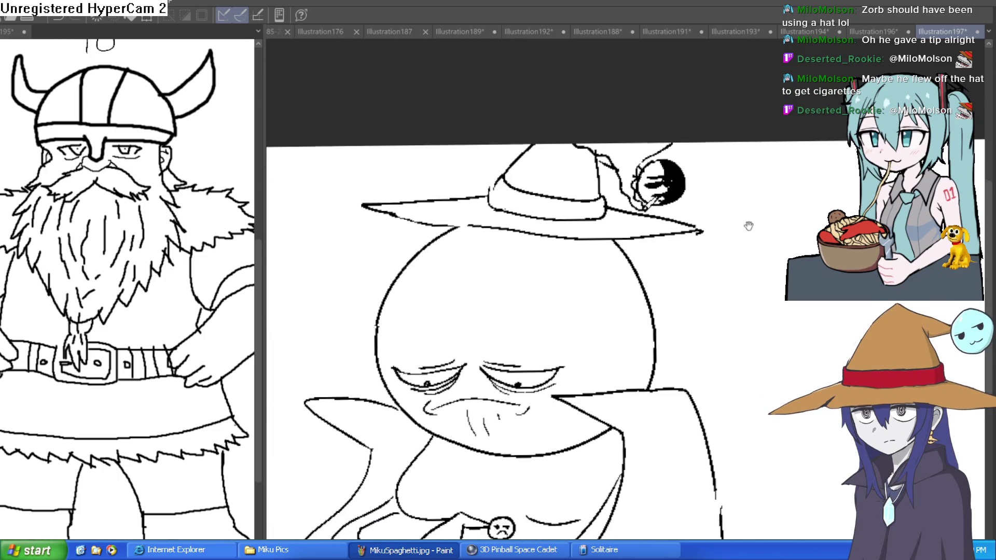
pyautogui.moveTo(754, 230); pyautogui.dragTo(760, 214)
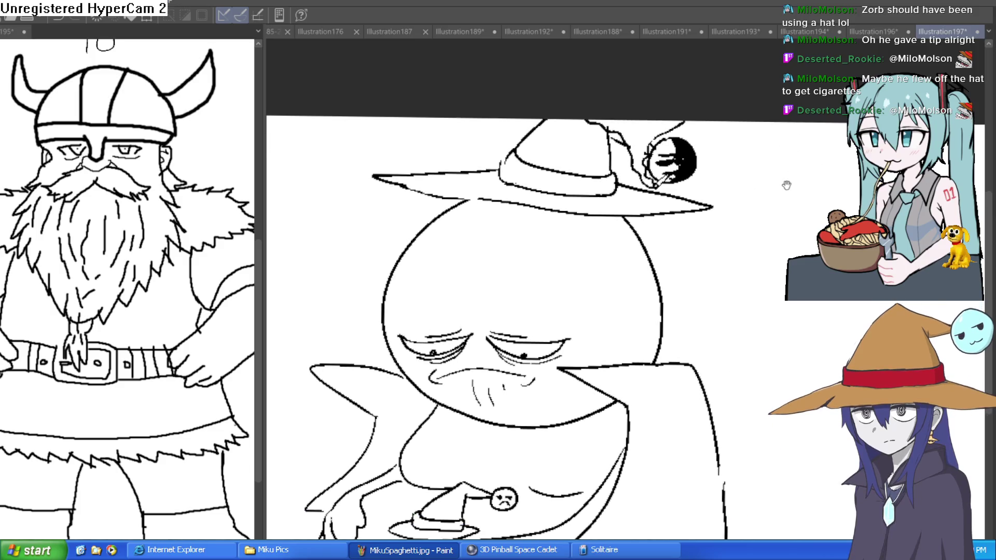
pyautogui.scroll(2, 722, 190)
pyautogui.scroll(2, 722, 190)
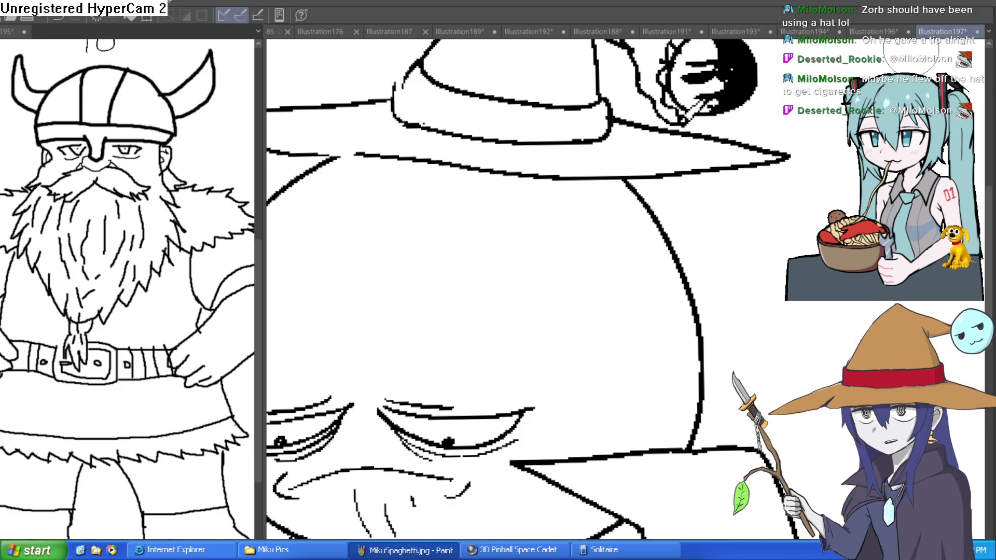
pyautogui.scroll(-1, 722, 190)
pyautogui.scroll(-3, 722, 190)
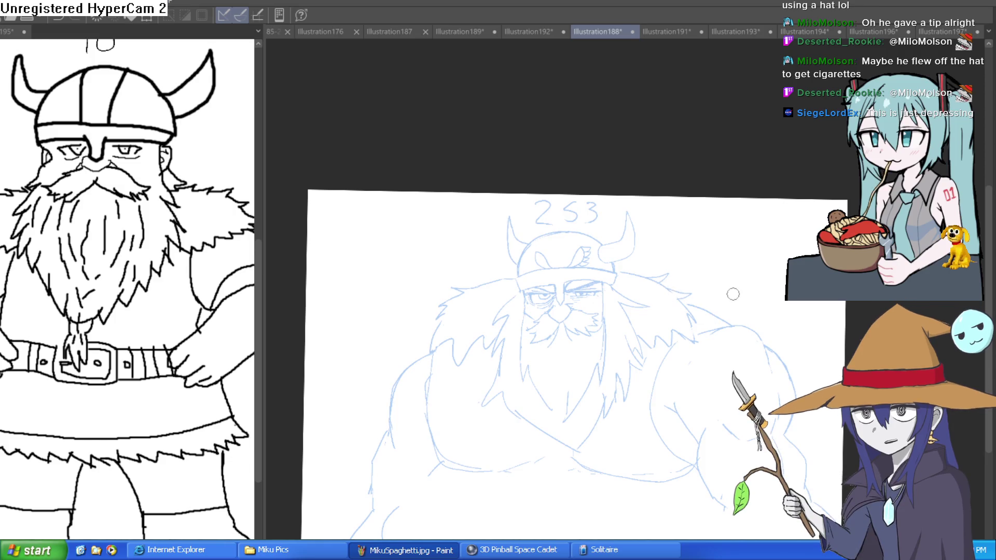
# Draw a black head-construction circle over the light-blue viking's face
pyautogui.moveTo(519, 311); pyautogui.dragTo(479, 222)
pyautogui.scroll(3, 500, 184)
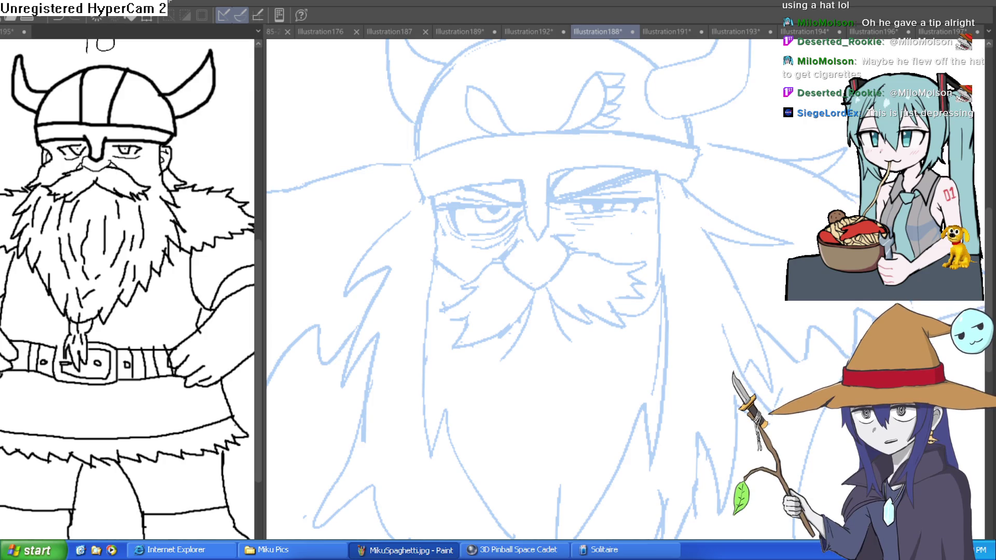
pyautogui.moveTo(712, 210); pyautogui.dragTo(789, 288)
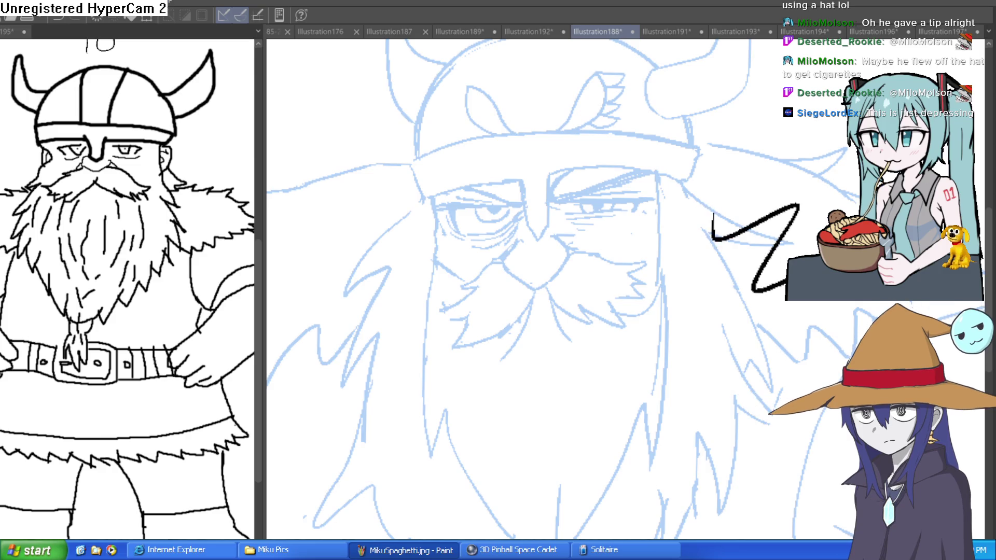
pyautogui.hotkey('ctrl', 'z')
pyautogui.scroll(-3, 704, 194)
pyautogui.moveTo(470, 127)
pyautogui.mouseDown()
pyautogui.moveTo(434, 151)
pyautogui.moveTo(526, 281)
pyautogui.moveTo(585, 265)
pyautogui.mouseUp()
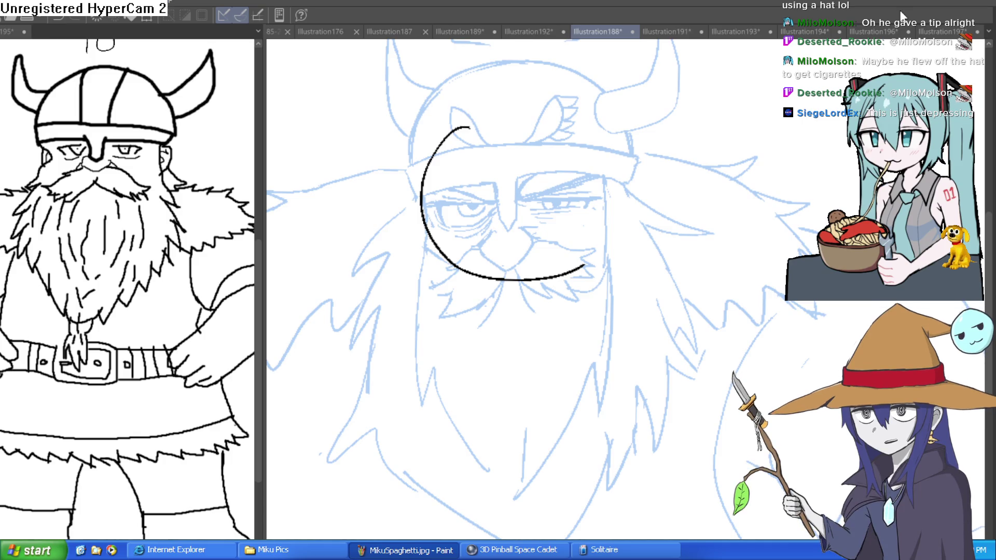
pyautogui.moveTo(582, 266)
pyautogui.mouseDown()
pyautogui.moveTo(620, 161)
pyautogui.moveTo(611, 138)
pyautogui.mouseUp()
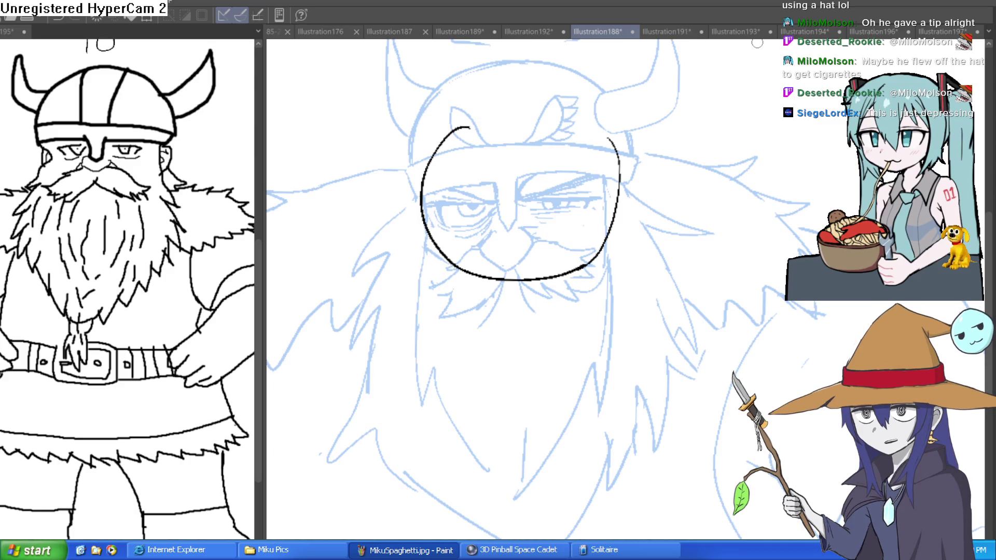
pyautogui.moveTo(421, 200)
pyautogui.mouseDown()
pyautogui.moveTo(528, 105)
pyautogui.moveTo(621, 182)
pyautogui.moveTo(496, 101)
pyautogui.mouseUp()
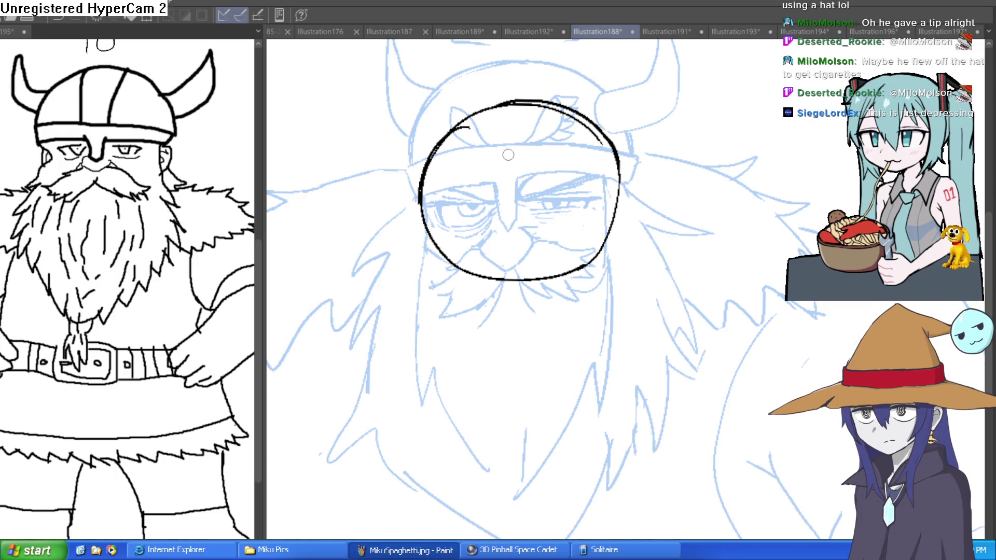
# Add vertical and horizontal guidelines and redraw the left side into a pointed chin and jaw
pyautogui.moveTo(517, 107); pyautogui.dragTo(518, 270)
pyautogui.moveTo(426, 199)
pyautogui.mouseDown()
pyautogui.moveTo(617, 196)
pyautogui.moveTo(436, 269)
pyautogui.mouseUp()
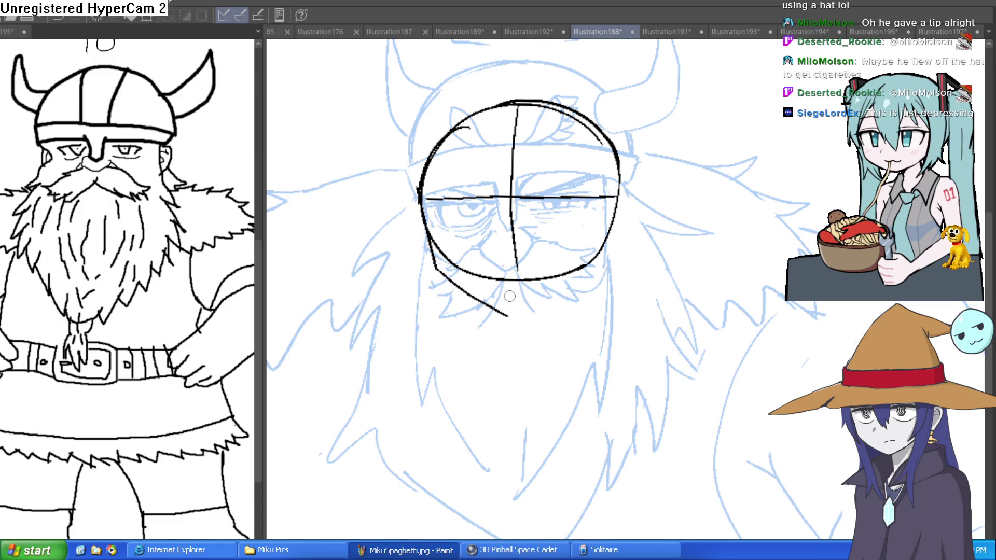
pyautogui.hotkey('ctrl', 'z')
pyautogui.moveTo(420, 179)
pyautogui.mouseDown()
pyautogui.moveTo(433, 259)
pyautogui.moveTo(472, 298)
pyautogui.moveTo(513, 306)
pyautogui.moveTo(516, 106)
pyautogui.mouseUp()
pyautogui.moveTo(514, 306)
pyautogui.mouseDown()
pyautogui.moveTo(596, 262)
pyautogui.moveTo(614, 222)
pyautogui.mouseUp()
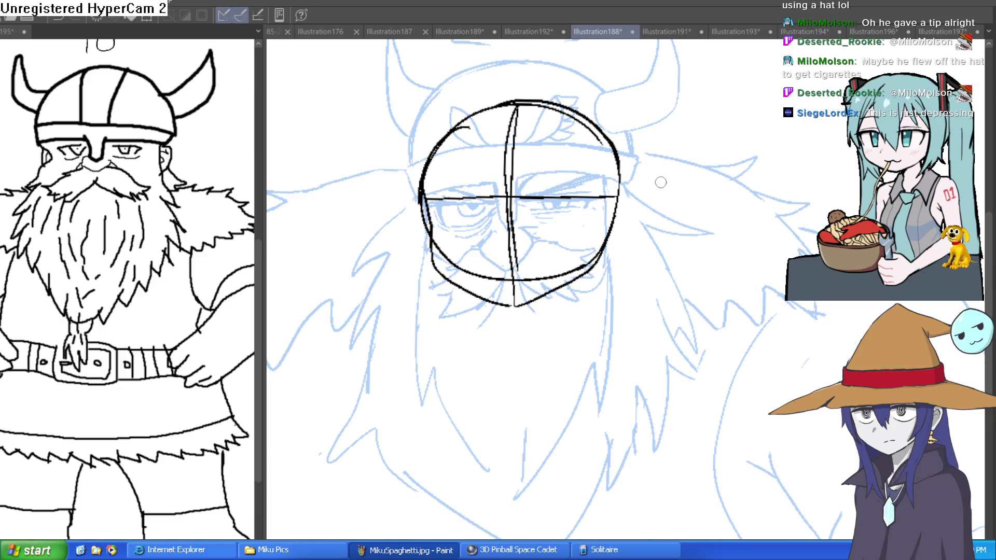
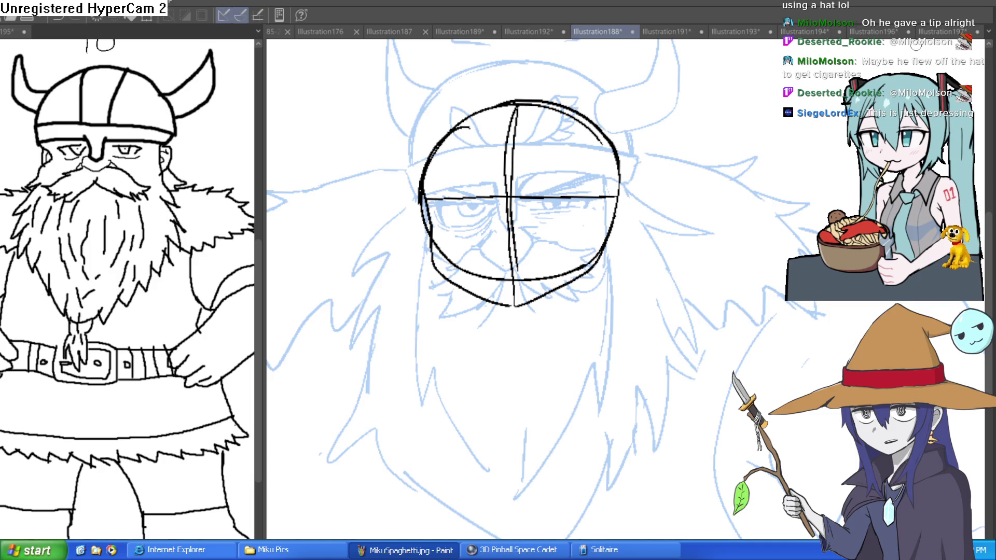
# Touch up the black guide circle: redraw its left arc and erase its top and vertical guide
pyautogui.moveTo(428, 217); pyautogui.dragTo(612, 213)
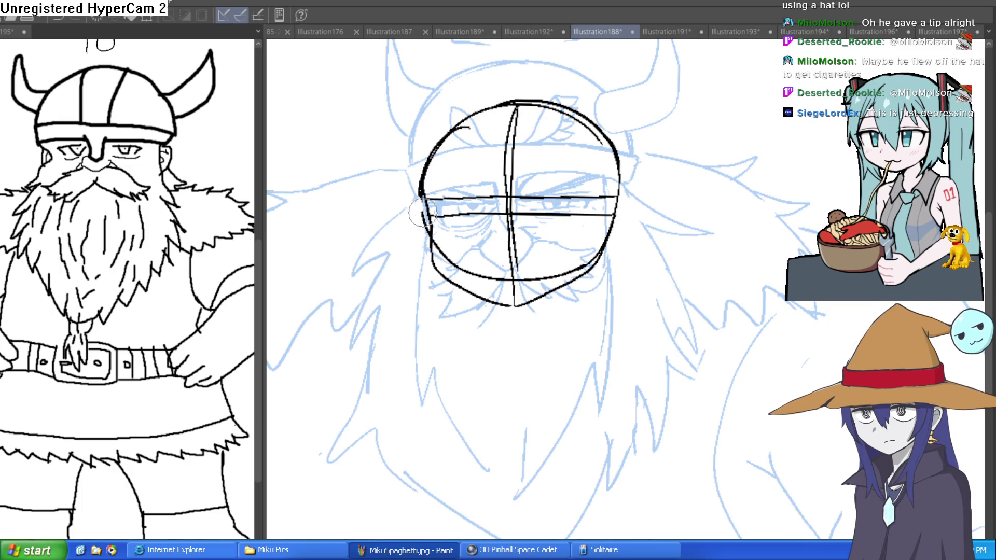
pyautogui.moveTo(421, 213); pyautogui.dragTo(435, 151)
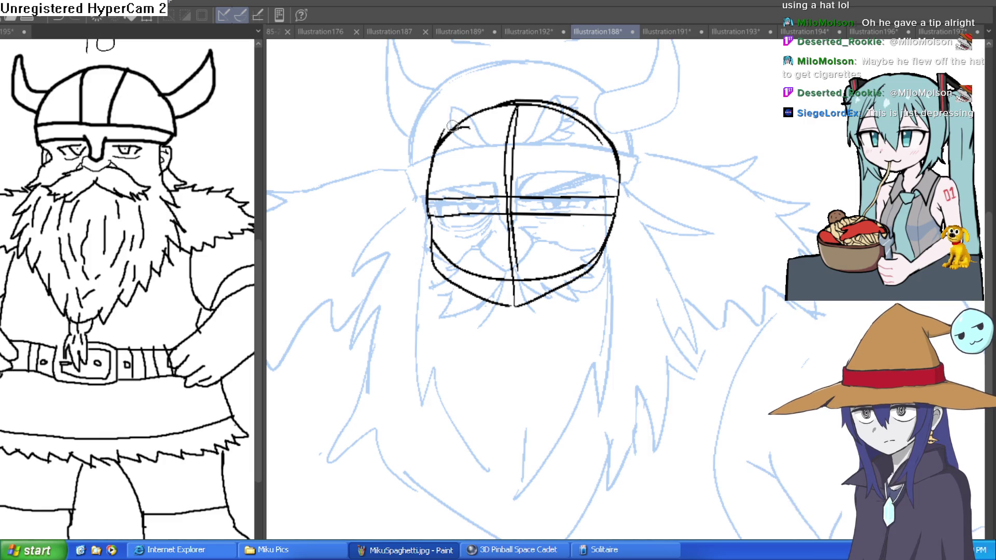
pyautogui.moveTo(433, 216); pyautogui.dragTo(436, 146)
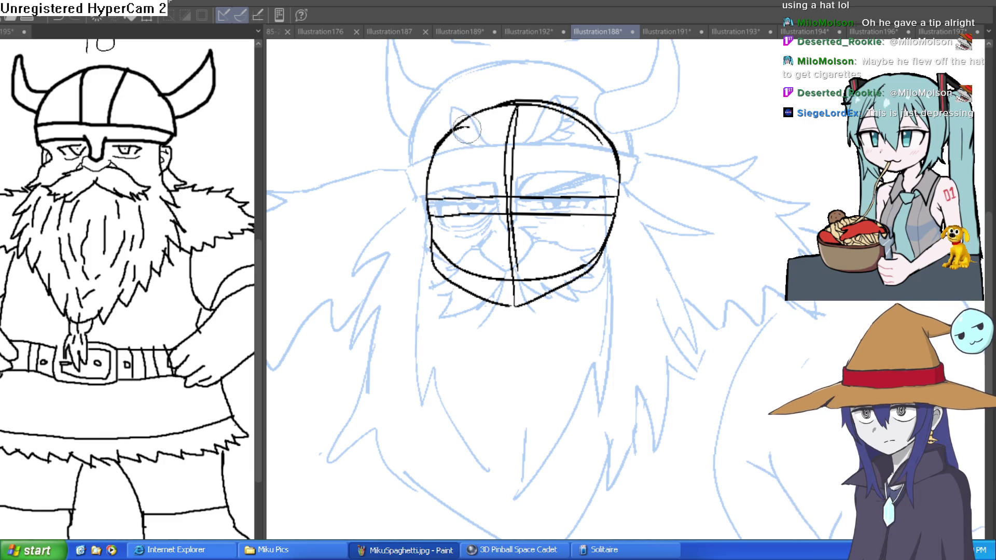
pyautogui.moveTo(516, 107); pyautogui.dragTo(563, 112)
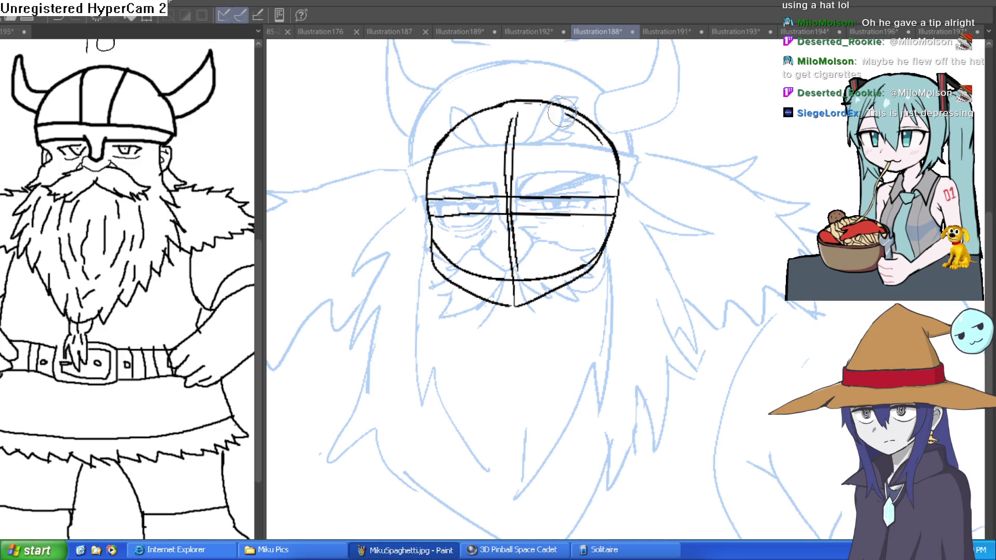
pyautogui.moveTo(599, 275); pyautogui.dragTo(588, 257)
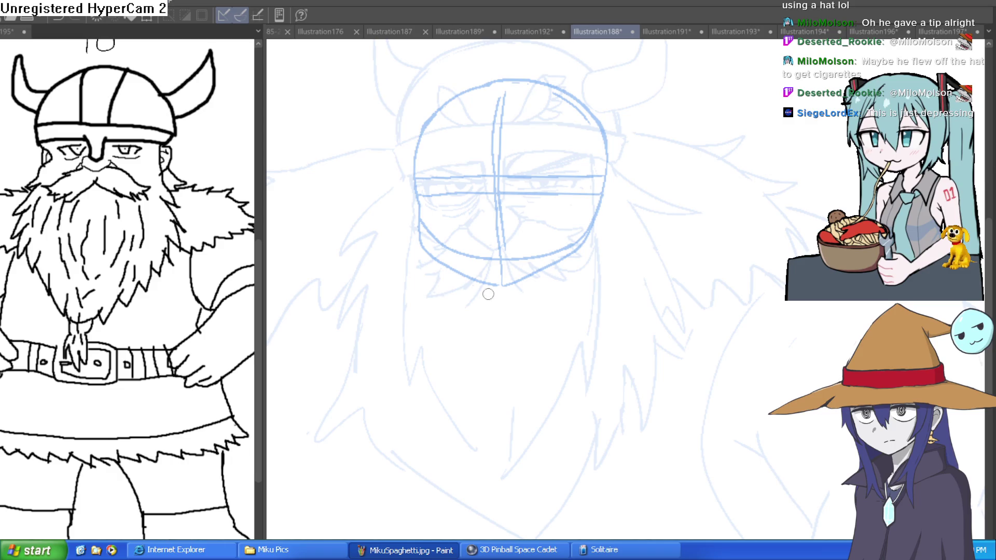
pyautogui.moveTo(636, 223); pyautogui.dragTo(607, 166)
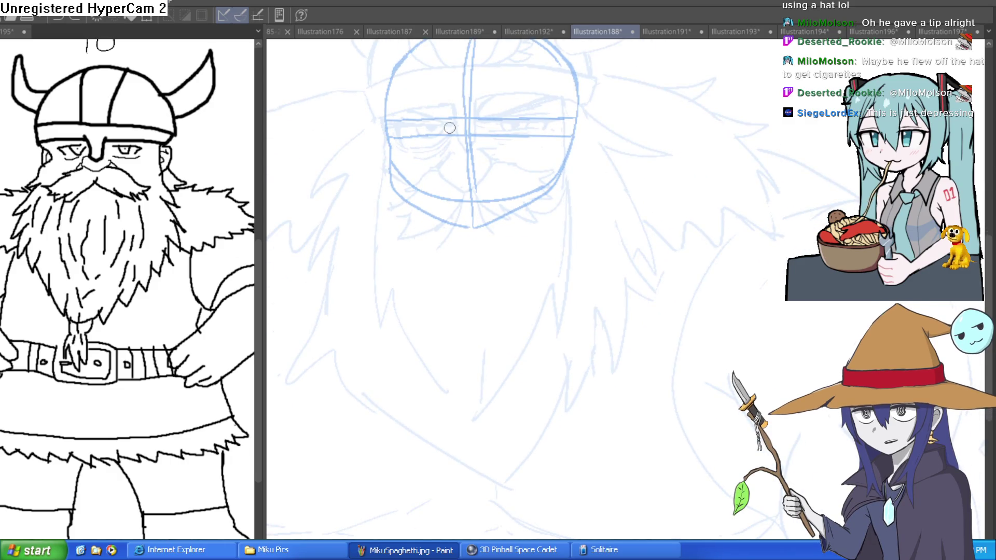
pyautogui.moveTo(673, 172); pyautogui.dragTo(647, 240)
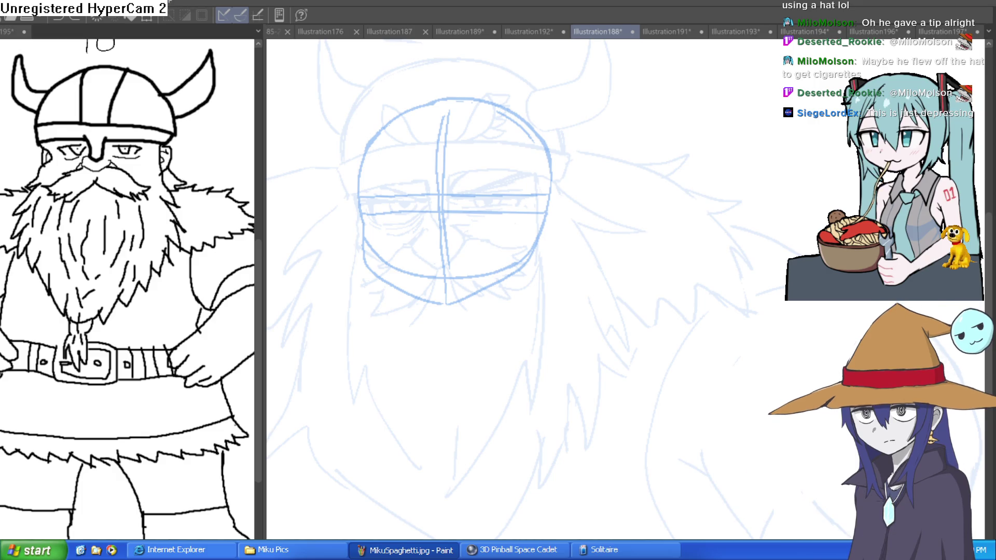
pyautogui.moveTo(655, 358); pyautogui.dragTo(686, 217)
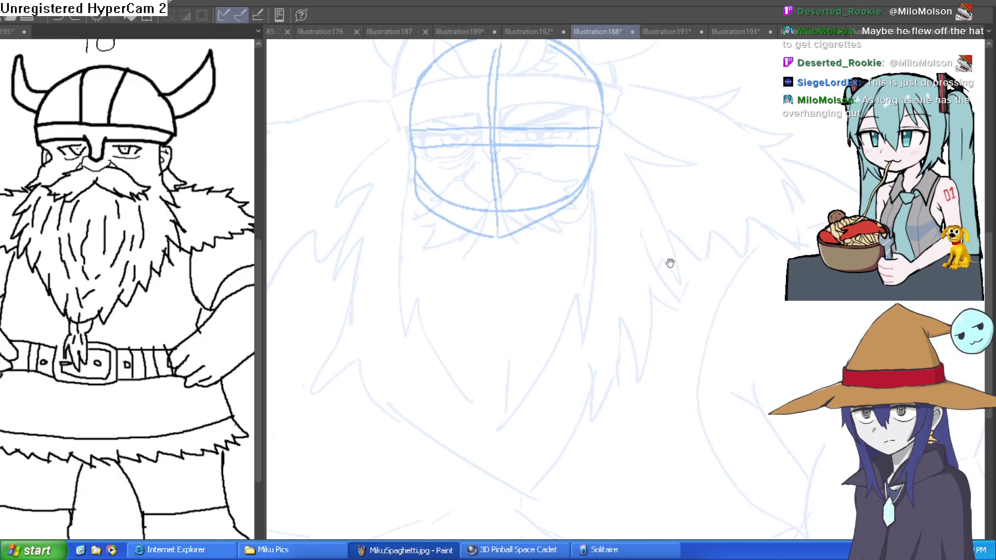
pyautogui.scroll(-2, 686, 217)
pyautogui.scroll(-1, 695, 251)
pyautogui.scroll(-1, 707, 217)
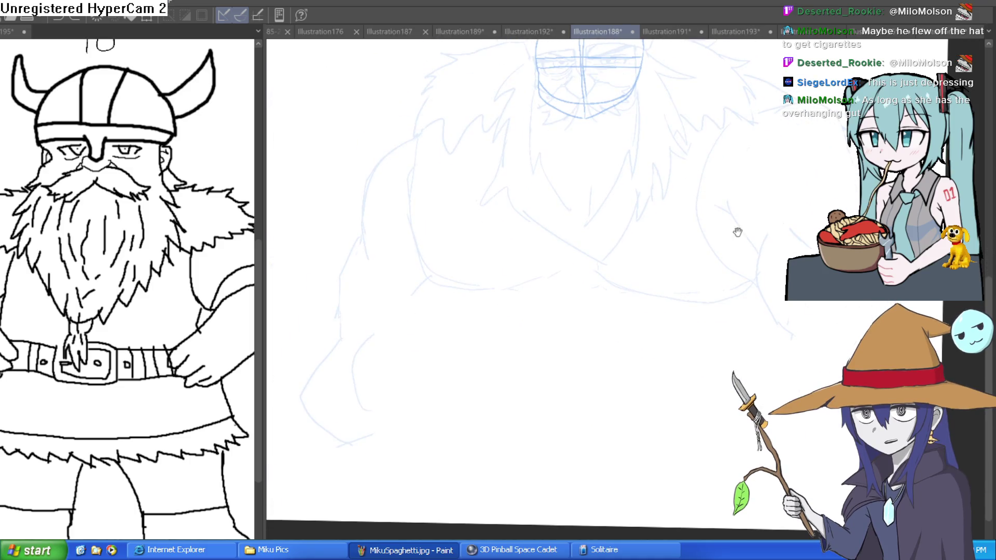
pyautogui.scroll(-2, 718, 258)
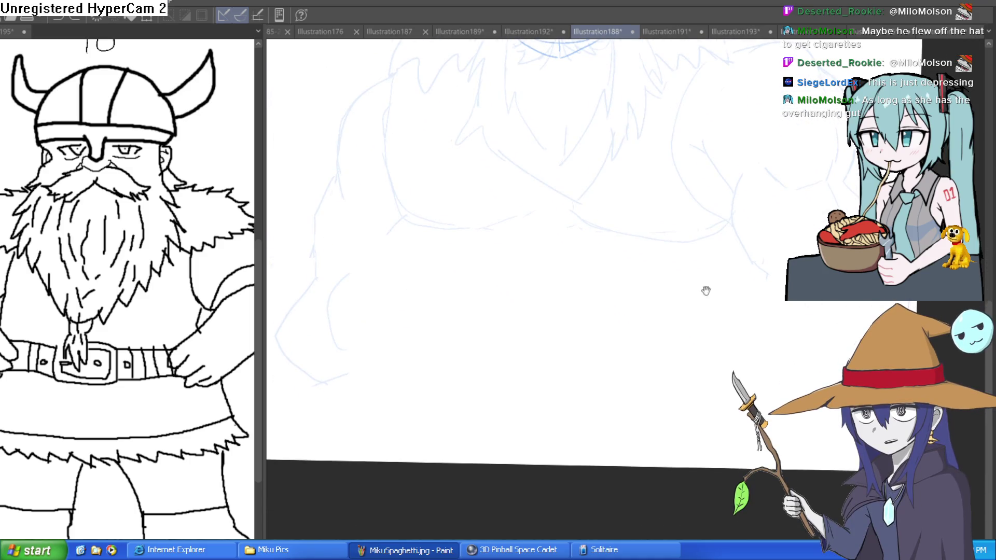
pyautogui.scroll(-1, 704, 289)
pyautogui.scroll(-2, 629, 285)
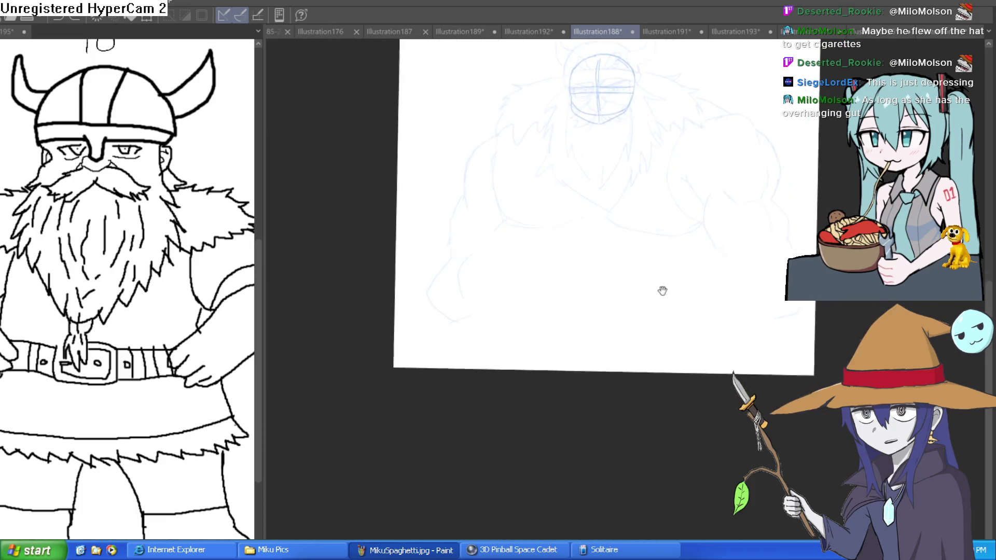
pyautogui.scroll(-1, 660, 289)
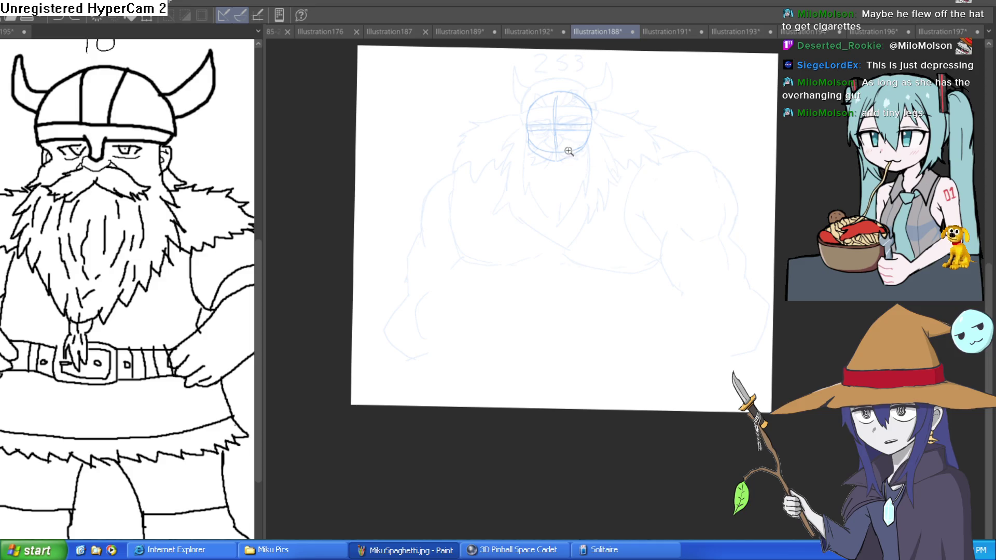
pyautogui.scroll(5, 569, 149)
pyautogui.moveTo(616, 165); pyautogui.dragTo(608, 205)
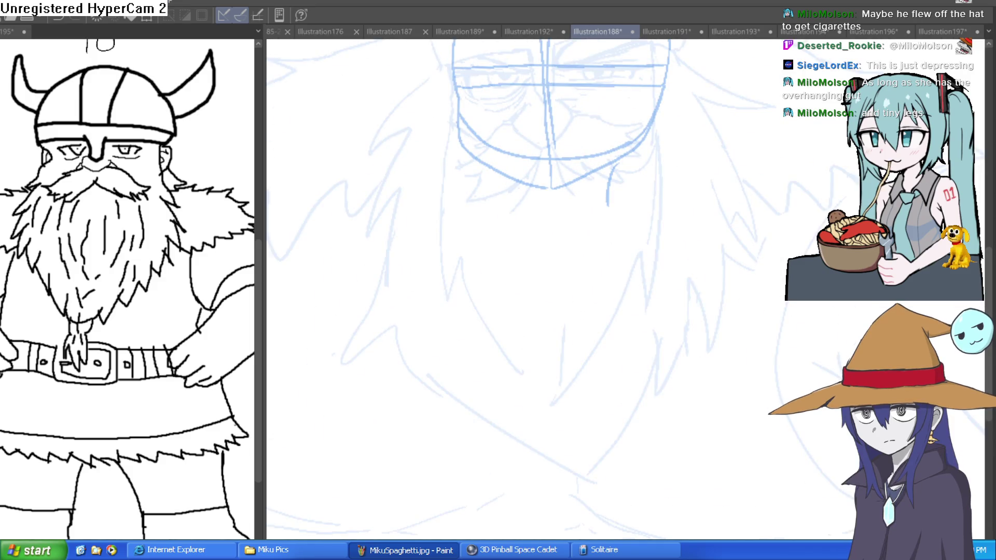
pyautogui.hotkey('ctrl', 'z')
pyautogui.moveTo(620, 167); pyautogui.dragTo(646, 139)
pyautogui.scroll(-3, 700, 244)
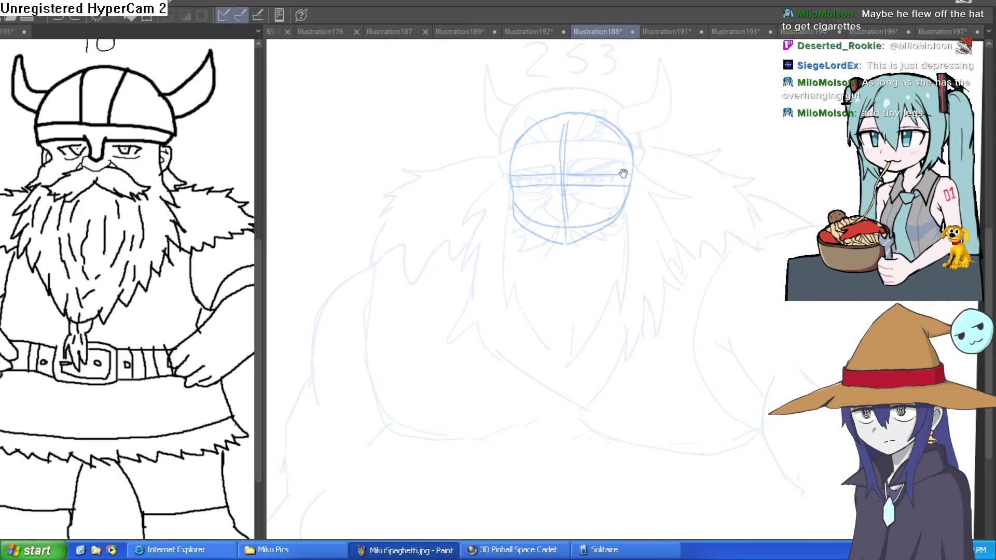
pyautogui.scroll(1, 625, 171)
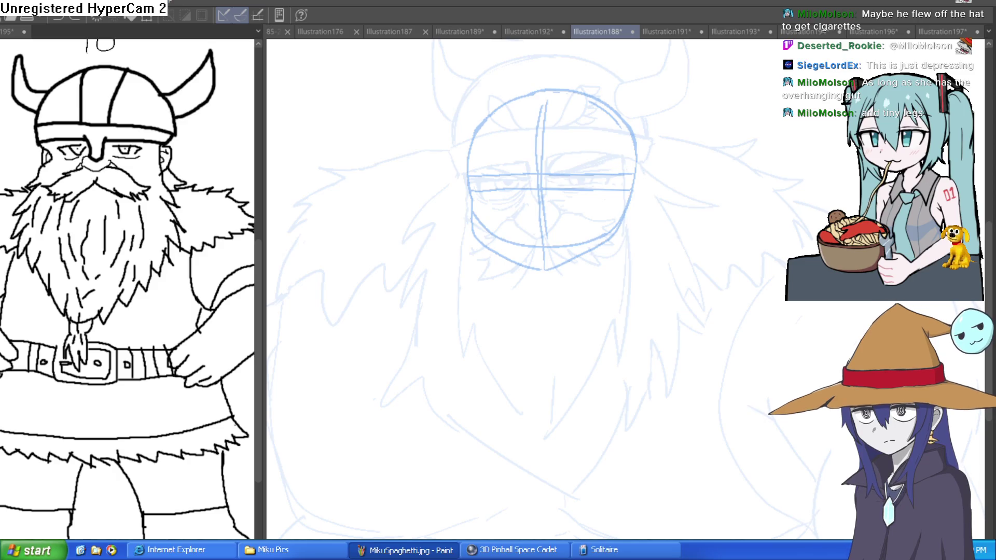
# Ink the head's left side toward the jaw, then erase and redraw the left edge thicker
pyautogui.moveTo(465, 169)
pyautogui.mouseDown()
pyautogui.moveTo(473, 227)
pyautogui.moveTo(633, 200)
pyautogui.mouseUp()
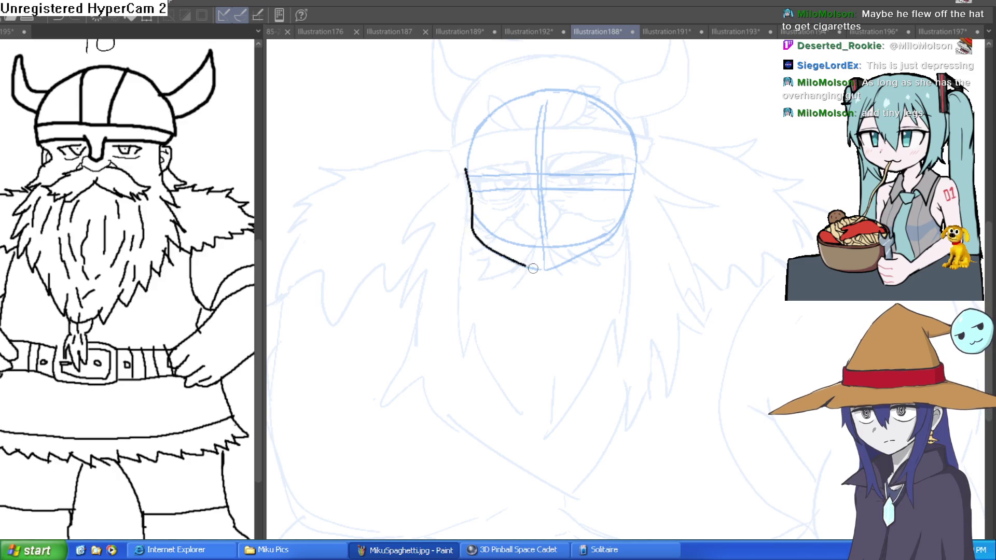
pyautogui.moveTo(477, 125); pyautogui.dragTo(467, 176)
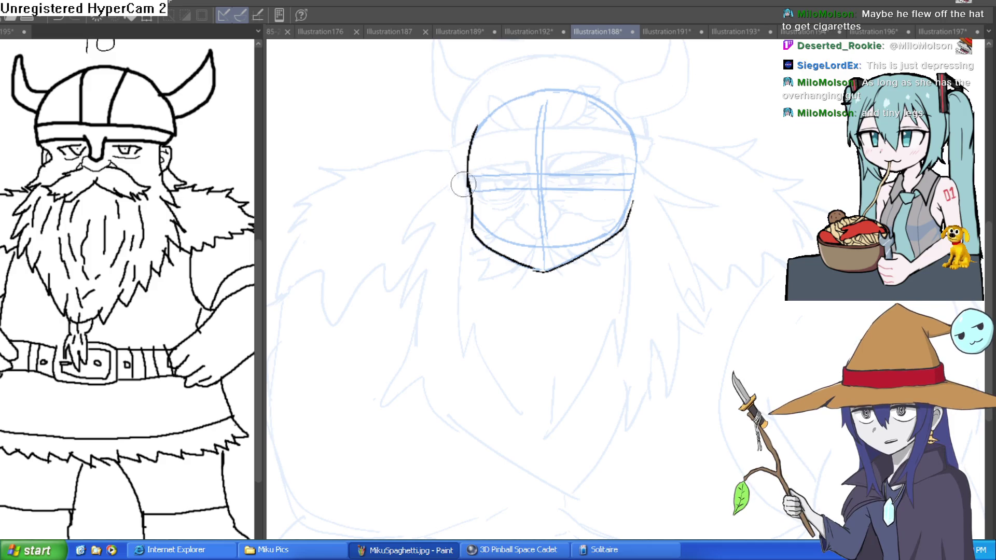
pyautogui.moveTo(463, 182); pyautogui.dragTo(467, 159)
pyautogui.moveTo(467, 158); pyautogui.dragTo(423, 213)
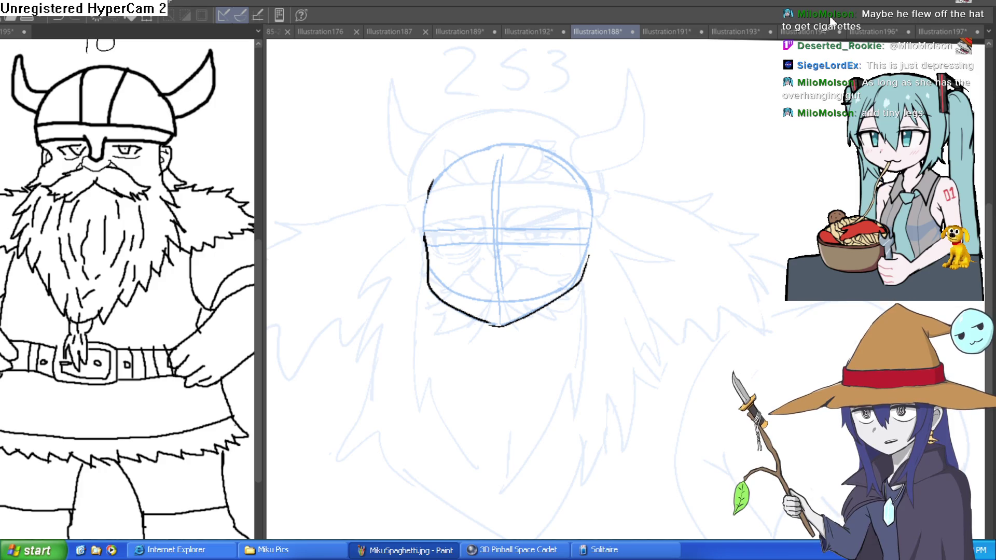
pyautogui.click(480, 209)
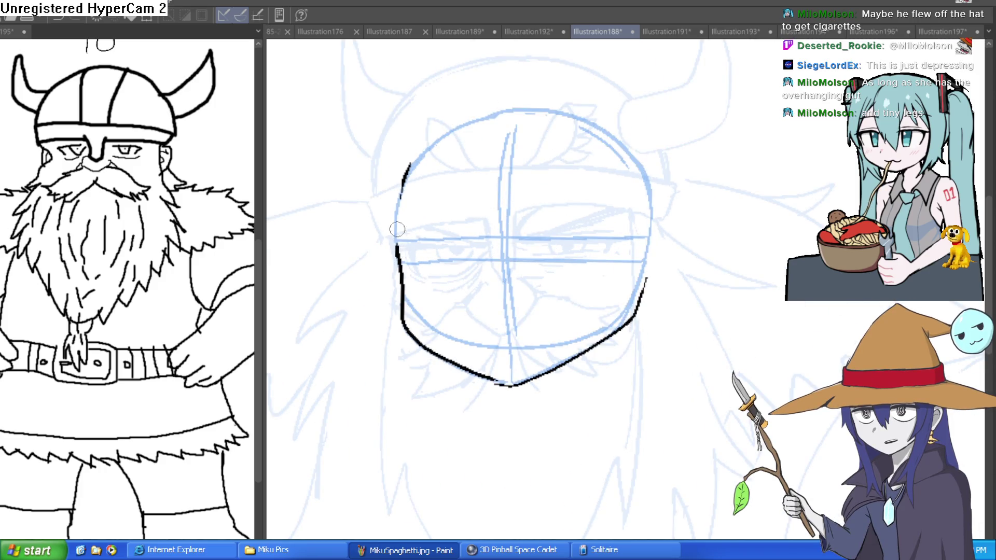
pyautogui.moveTo(413, 159); pyautogui.dragTo(398, 244)
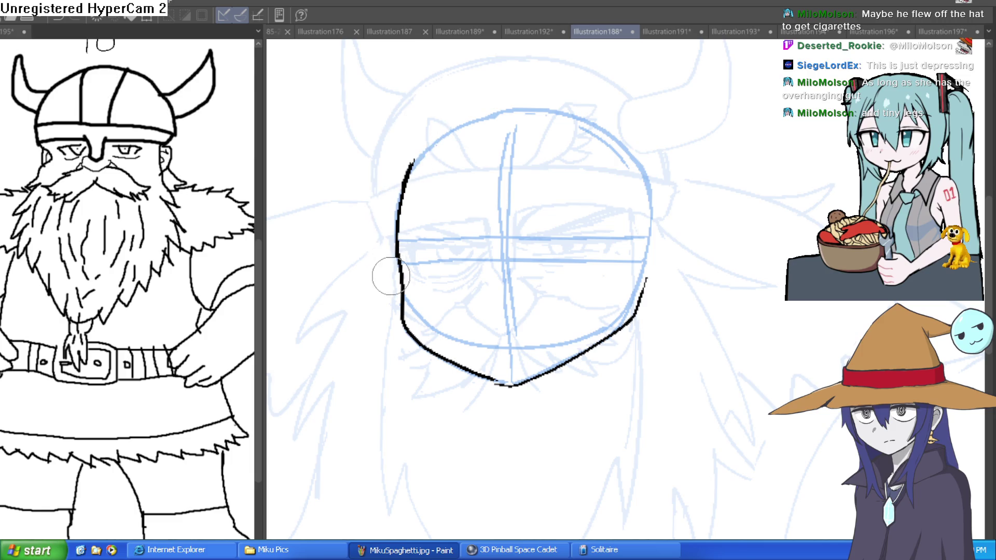
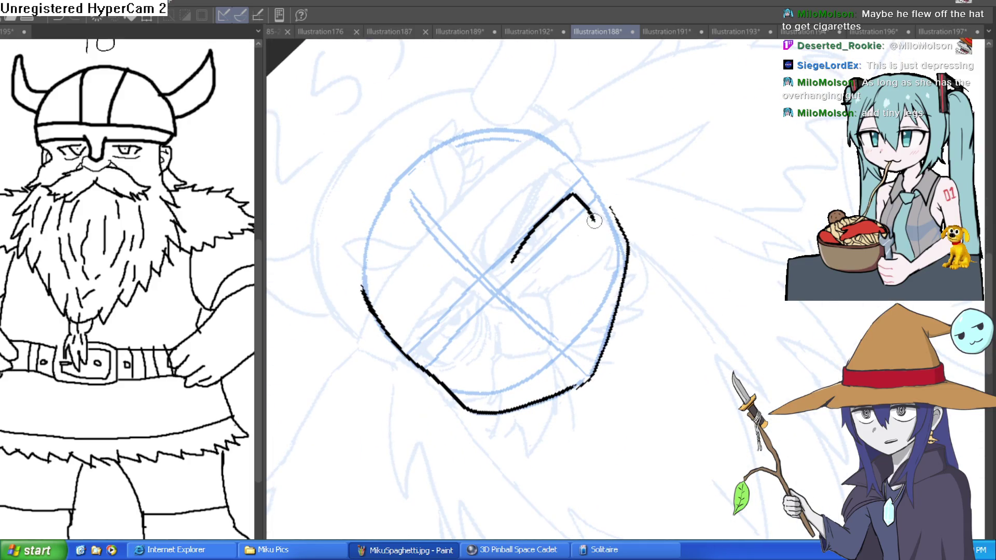
# Ink two long eyebrow lines across the face's eye level, with short marks at the outer ends
pyautogui.moveTo(478, 304); pyautogui.dragTo(453, 373)
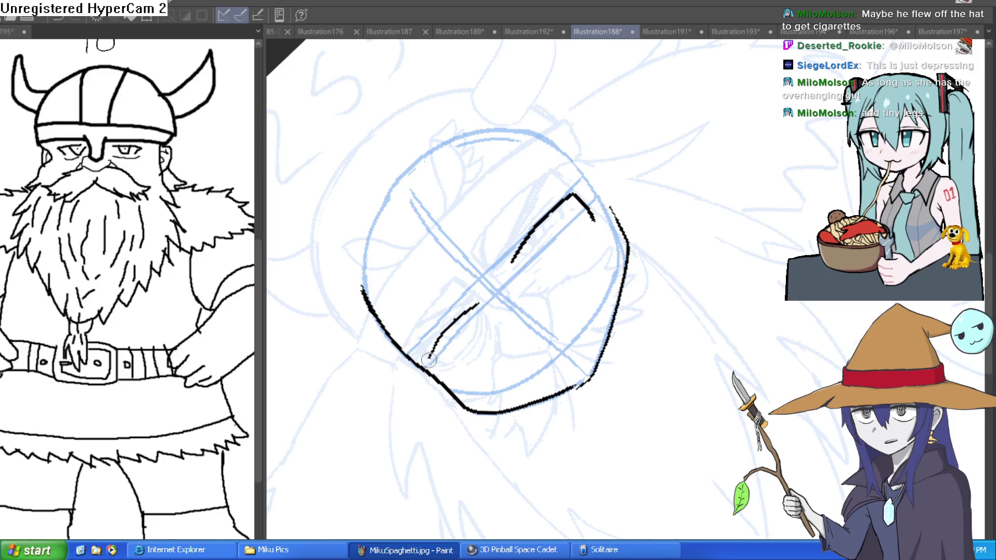
pyautogui.moveTo(441, 332); pyautogui.dragTo(422, 379)
pyautogui.moveTo(513, 257)
pyautogui.mouseDown()
pyautogui.moveTo(586, 183)
pyautogui.moveTo(600, 222)
pyautogui.mouseUp()
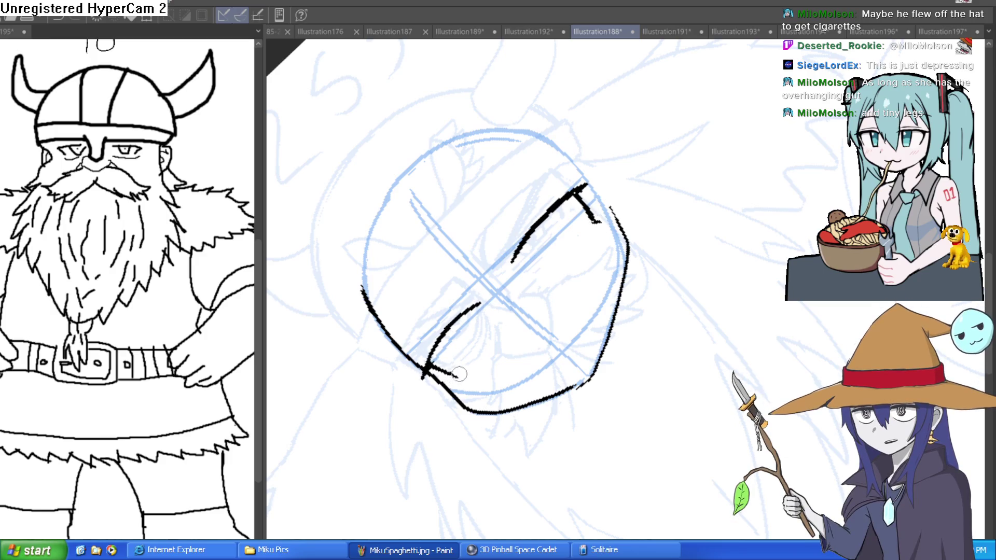
pyautogui.moveTo(445, 370); pyautogui.dragTo(460, 376)
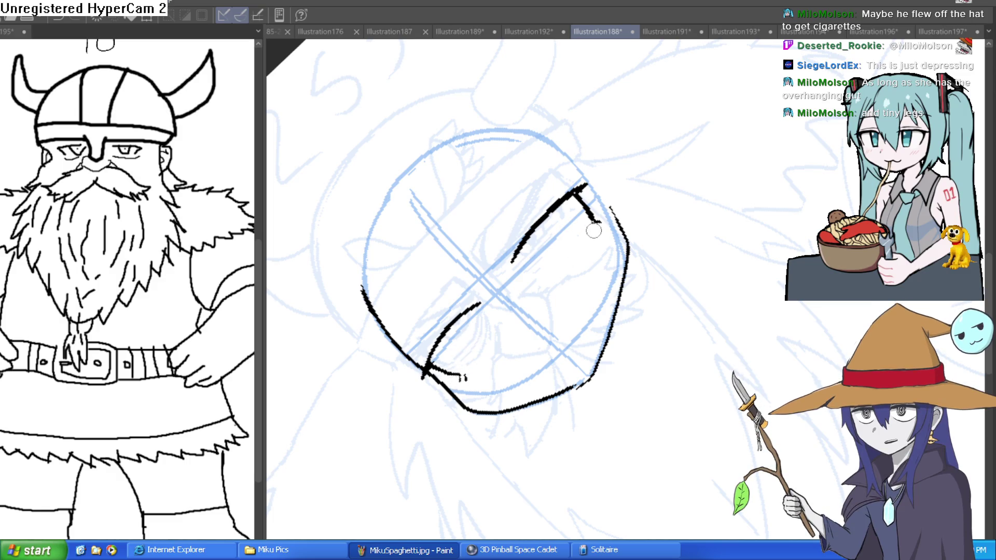
pyautogui.moveTo(596, 218)
pyautogui.mouseDown()
pyautogui.moveTo(723, 319)
pyautogui.moveTo(698, 366)
pyautogui.mouseUp()
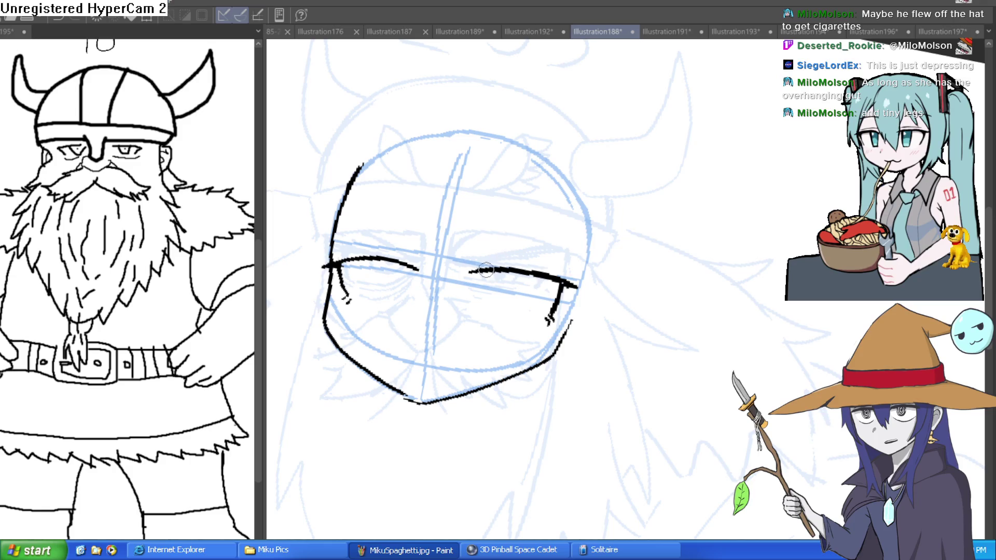
# Ink two tall oval eyes under the brows, a small nose dot and a w-shaped cat mouth
pyautogui.moveTo(549, 238); pyautogui.dragTo(595, 214)
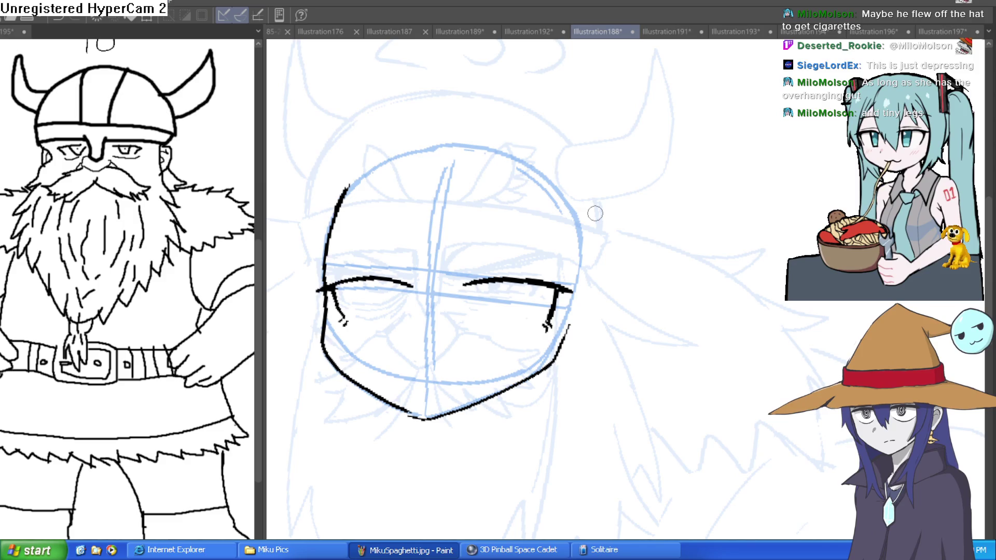
pyautogui.scroll(-3, 591, 259)
pyautogui.scroll(-1, 590, 304)
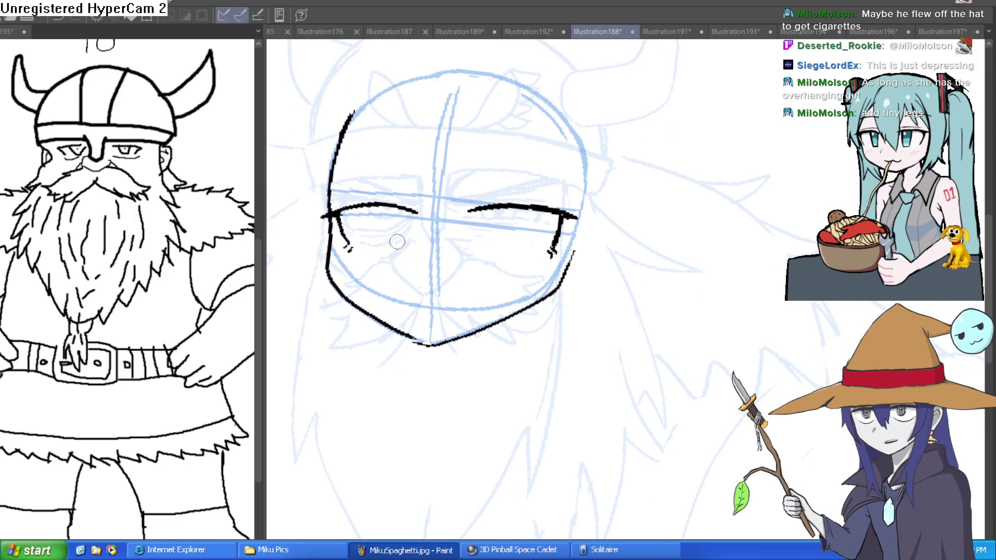
pyautogui.moveTo(370, 206)
pyautogui.mouseDown()
pyautogui.moveTo(399, 250)
pyautogui.moveTo(410, 215)
pyautogui.mouseUp()
pyautogui.moveTo(488, 211); pyautogui.dragTo(524, 213)
pyautogui.moveTo(407, 299); pyautogui.dragTo(461, 301)
pyautogui.click(414, 271)
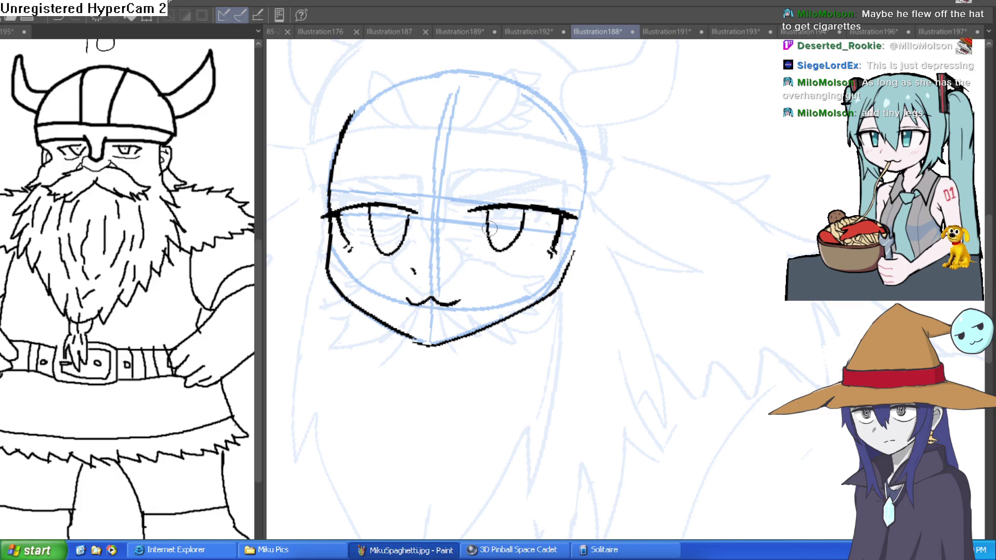
pyautogui.press('-')
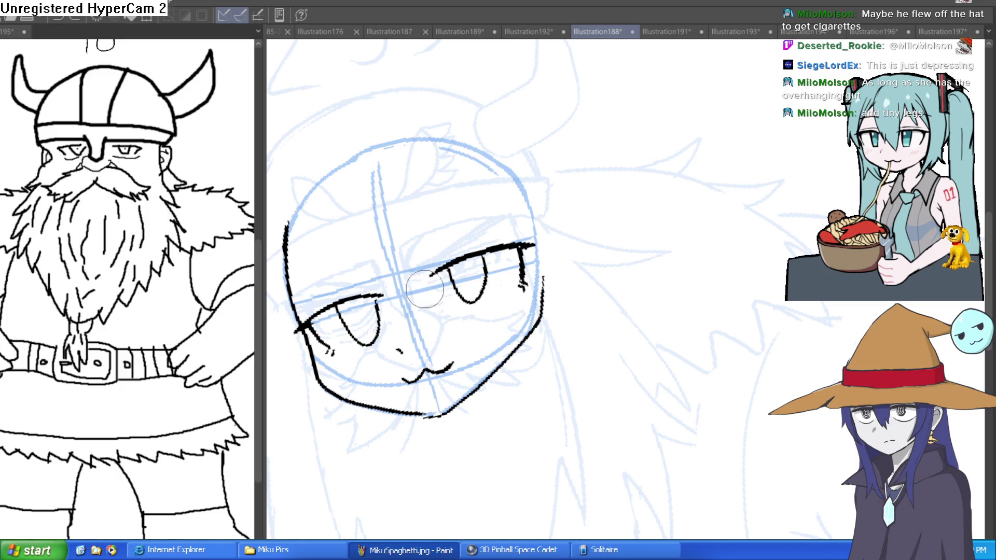
pyautogui.press('^')
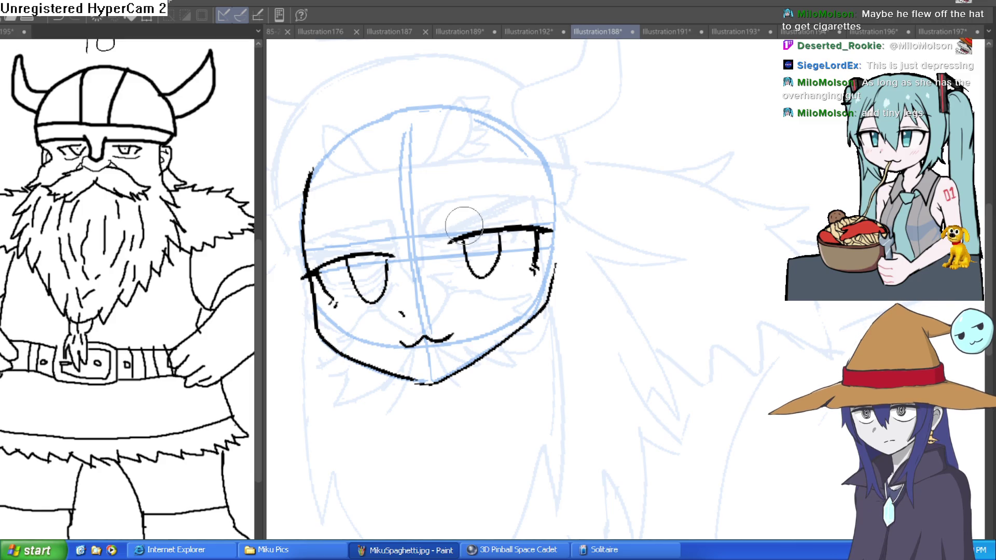
pyautogui.moveTo(315, 94)
pyautogui.mouseDown()
pyautogui.moveTo(798, 338)
pyautogui.moveTo(633, 358)
pyautogui.mouseUp()
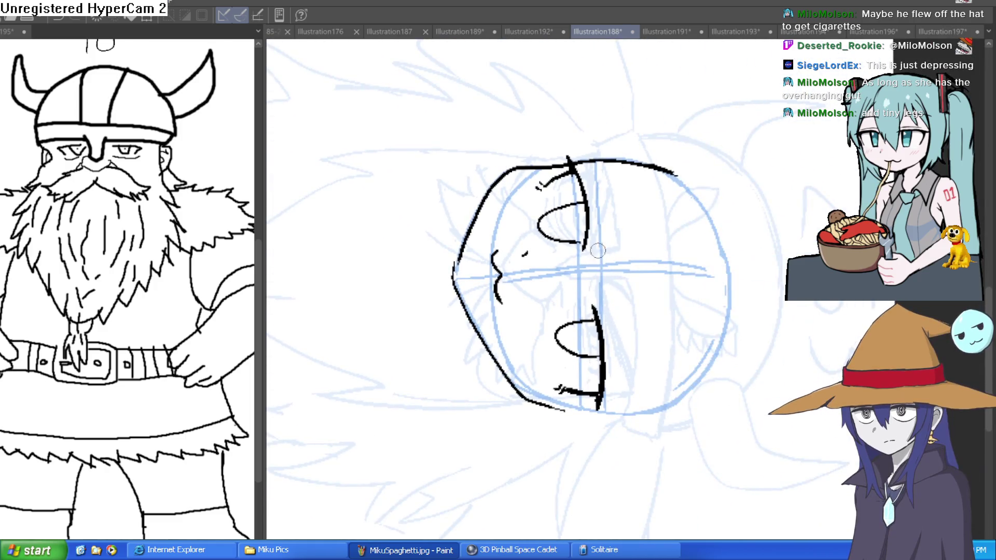
pyautogui.moveTo(699, 243); pyautogui.dragTo(589, 195)
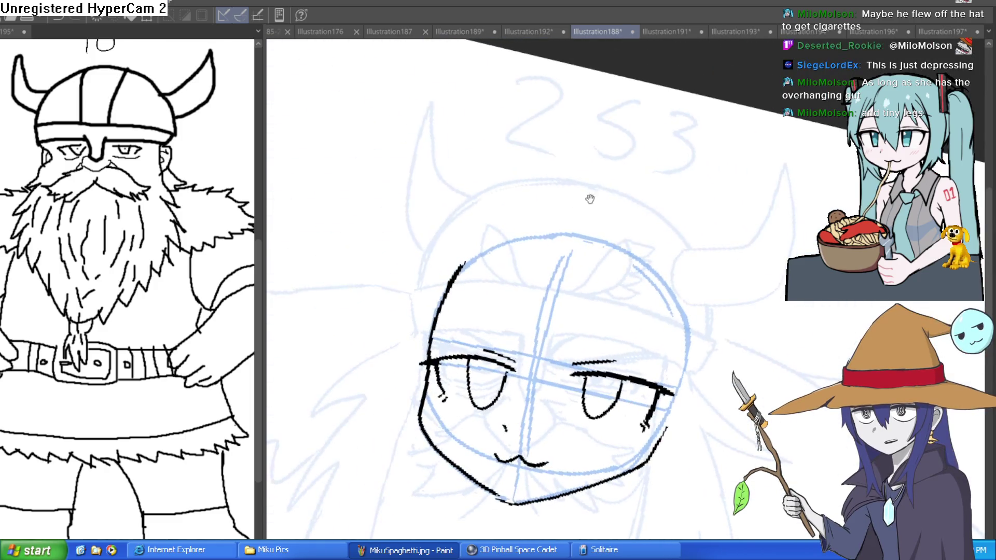
pyautogui.moveTo(656, 211)
pyautogui.mouseDown()
pyautogui.moveTo(665, 172)
pyautogui.moveTo(596, 189)
pyautogui.moveTo(605, 182)
pyautogui.mouseUp()
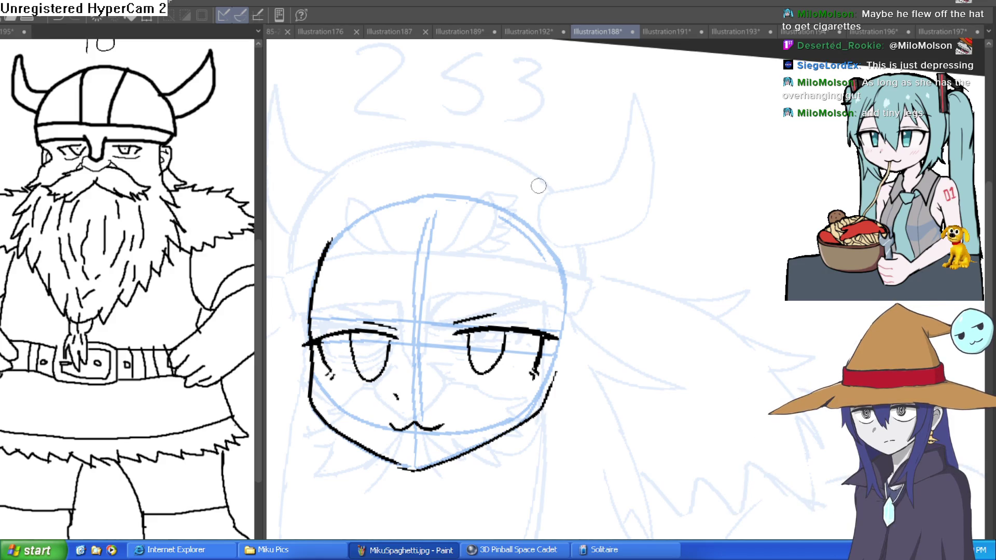
pyautogui.moveTo(553, 302); pyautogui.dragTo(547, 216)
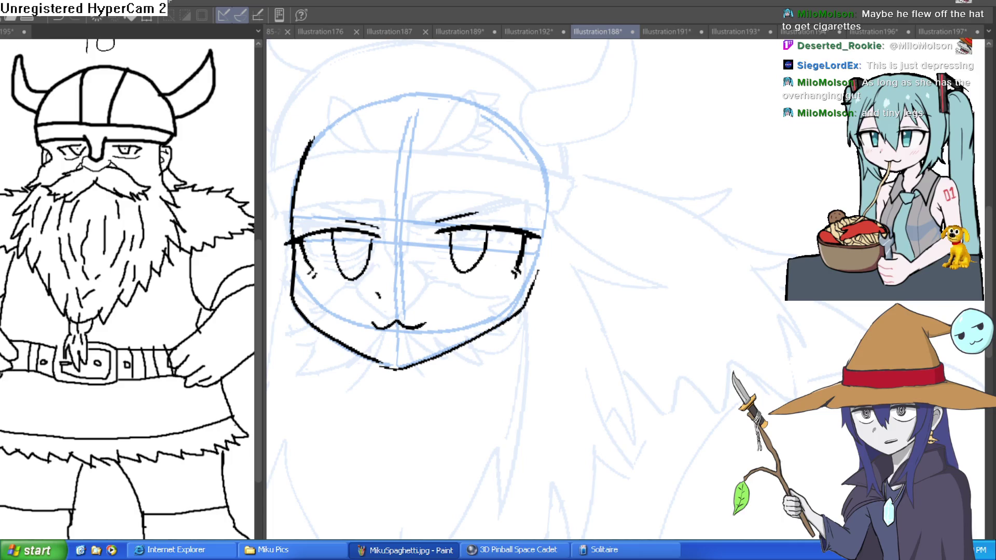
pyautogui.moveTo(478, 166)
pyautogui.mouseDown()
pyautogui.moveTo(473, 262)
pyautogui.moveTo(702, 232)
pyautogui.mouseUp()
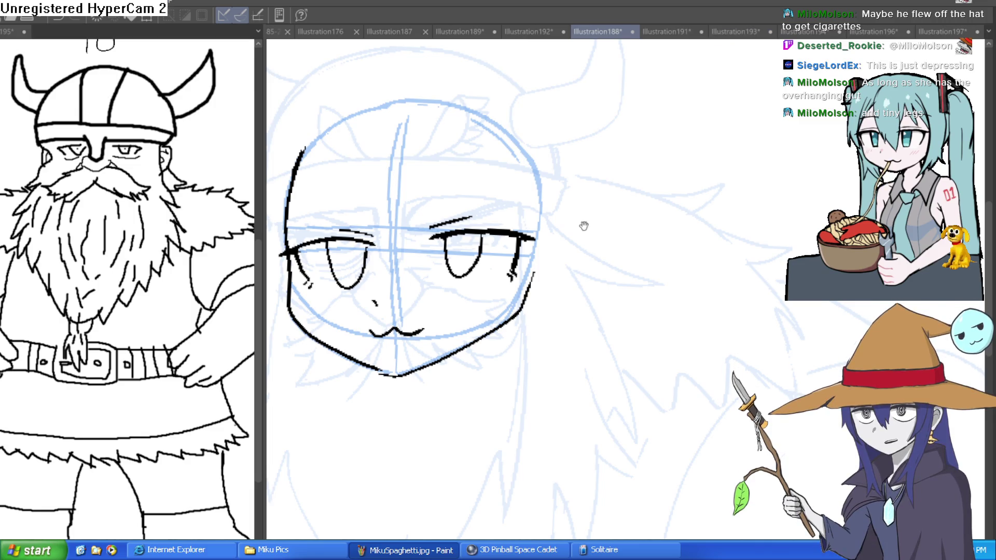
pyautogui.moveTo(578, 213); pyautogui.dragTo(589, 111)
pyautogui.moveTo(533, 240); pyautogui.dragTo(600, 216)
pyautogui.scroll(-2, 600, 216)
pyautogui.moveTo(701, 185); pyautogui.dragTo(656, 188)
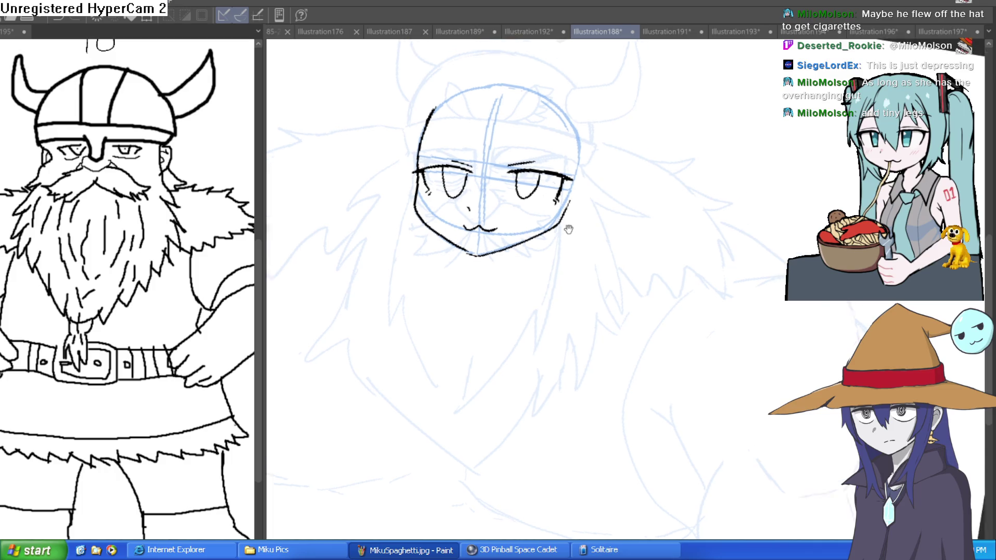
# Ink the long pointed strands hanging below the chin and down the face's right side
pyautogui.moveTo(583, 205); pyautogui.dragTo(492, 139)
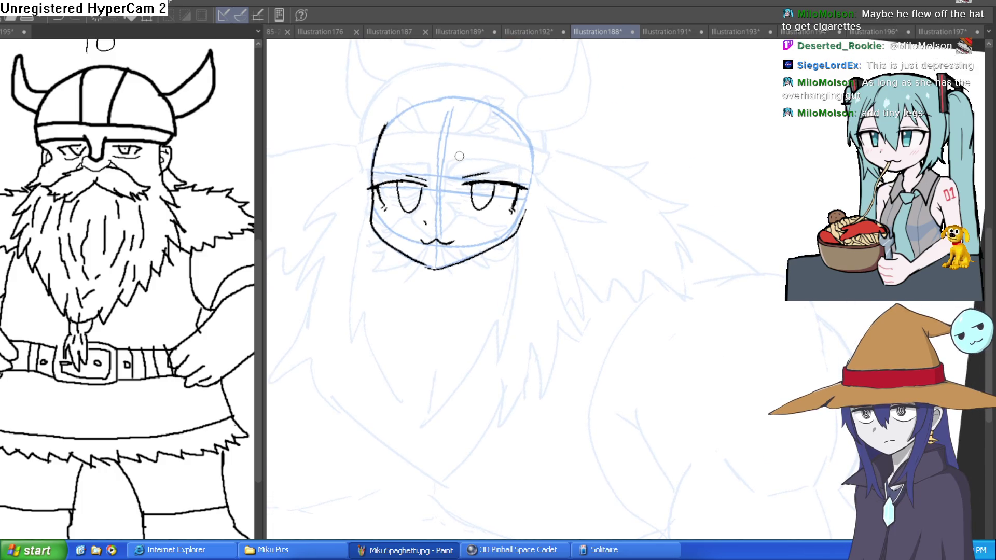
pyautogui.scroll(-2, 543, 192)
pyautogui.scroll(2, 562, 169)
pyautogui.moveTo(542, 141)
pyautogui.mouseDown()
pyautogui.moveTo(501, 256)
pyautogui.moveTo(463, 294)
pyautogui.moveTo(414, 311)
pyautogui.mouseUp()
pyautogui.moveTo(324, 161)
pyautogui.mouseDown()
pyautogui.moveTo(326, 215)
pyautogui.moveTo(357, 288)
pyautogui.mouseUp()
pyautogui.moveTo(353, 236)
pyautogui.mouseDown()
pyautogui.moveTo(364, 290)
pyautogui.moveTo(398, 362)
pyautogui.mouseUp()
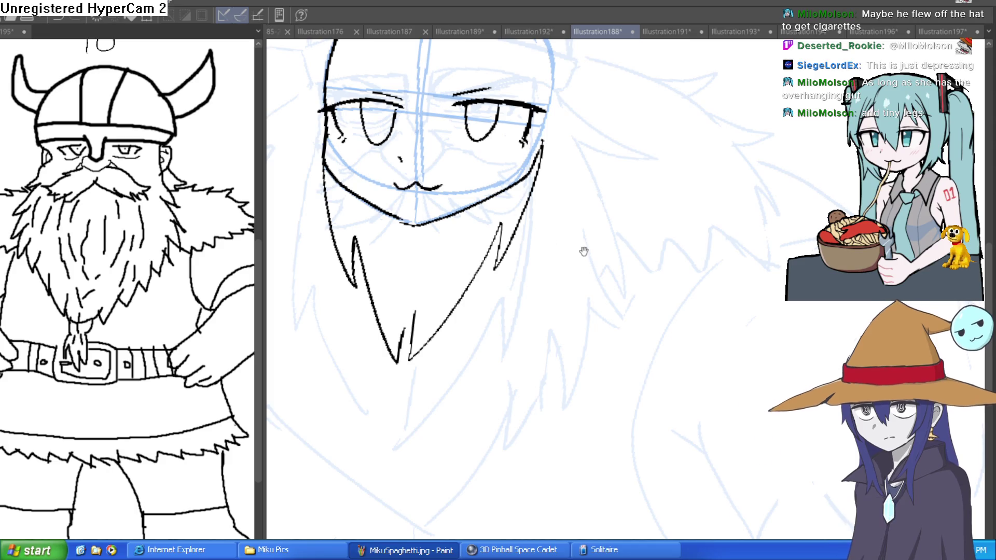
# Draw two broad curves sweeping from the head out to the right and left shoulders
pyautogui.scroll(-3, 599, 274)
pyautogui.scroll(-2, 618, 202)
pyautogui.moveTo(567, 177); pyautogui.dragTo(673, 209)
pyautogui.moveTo(483, 187); pyautogui.dragTo(388, 222)
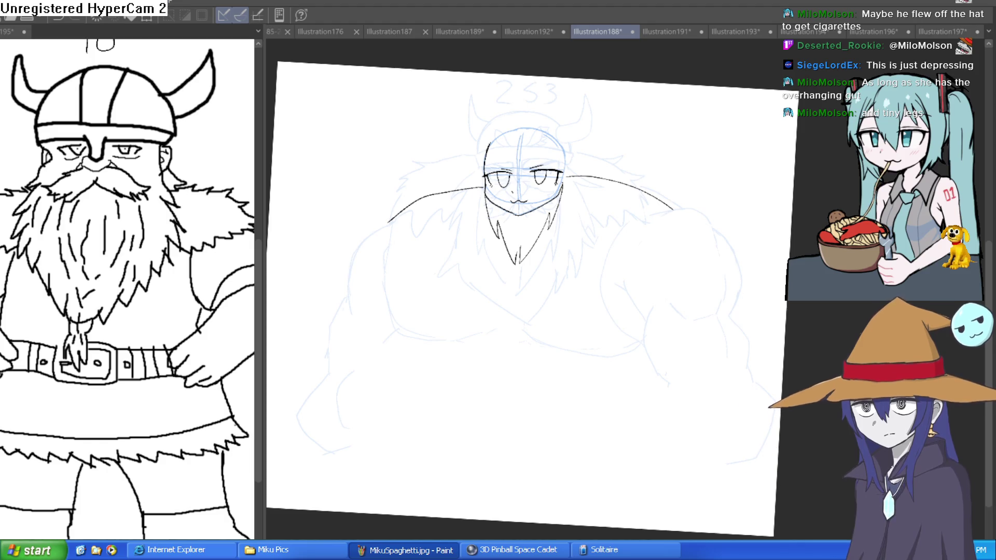
# Ink the right shoulder and arm outline, undoing the stray diagonal and chest strokes
pyautogui.moveTo(674, 208)
pyautogui.mouseDown()
pyautogui.moveTo(730, 226)
pyautogui.moveTo(741, 270)
pyautogui.moveTo(728, 332)
pyautogui.mouseUp()
pyautogui.moveTo(638, 218)
pyautogui.mouseDown()
pyautogui.moveTo(618, 240)
pyautogui.moveTo(607, 311)
pyautogui.mouseUp()
pyautogui.hotkey('ctrl', 'z')
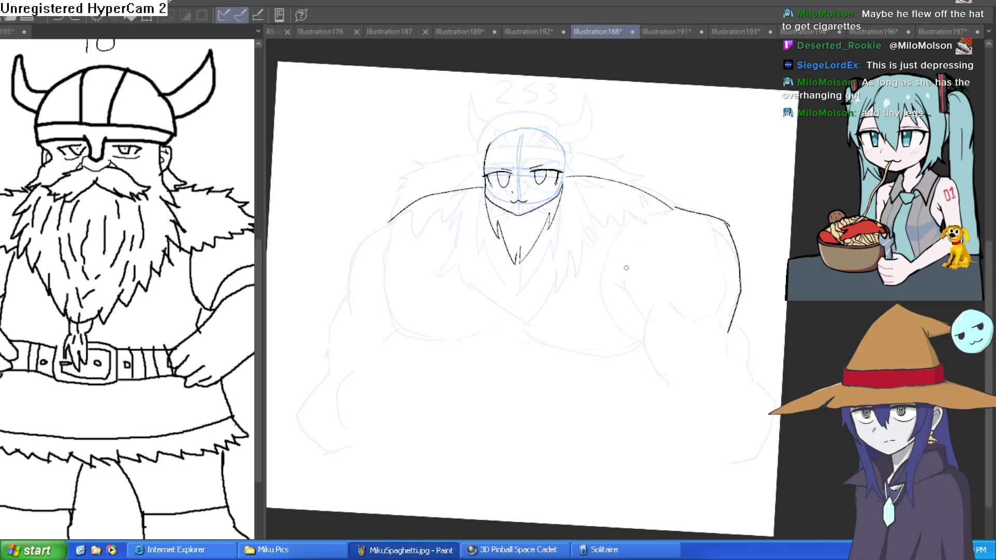
pyautogui.moveTo(401, 274); pyautogui.dragTo(389, 300)
pyautogui.hotkey('ctrl', 'z')
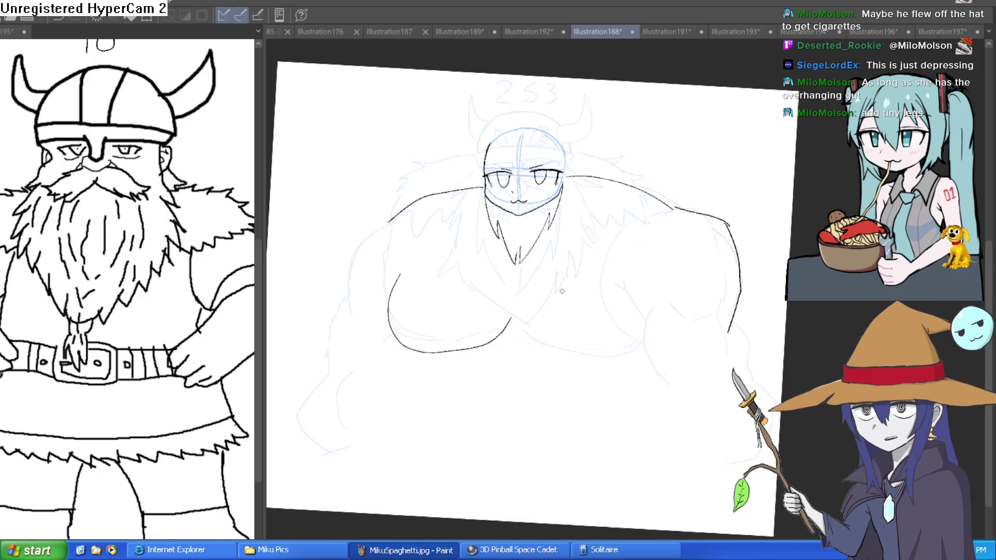
# Ink the bangs over the face and hair strands on both sides of the head
pyautogui.click(579, 160)
pyautogui.moveTo(466, 161); pyautogui.dragTo(474, 233)
pyautogui.moveTo(501, 162); pyautogui.dragTo(488, 234)
pyautogui.moveTo(512, 174); pyautogui.dragTo(492, 210)
pyautogui.moveTo(519, 149); pyautogui.dragTo(502, 184)
pyautogui.moveTo(517, 151); pyautogui.dragTo(553, 195)
pyautogui.moveTo(551, 147)
pyautogui.mouseDown()
pyautogui.moveTo(557, 196)
pyautogui.moveTo(538, 307)
pyautogui.moveTo(576, 166)
pyautogui.mouseUp()
pyautogui.moveTo(405, 152)
pyautogui.mouseDown()
pyautogui.moveTo(421, 298)
pyautogui.moveTo(442, 154)
pyautogui.moveTo(469, 195)
pyautogui.mouseUp()
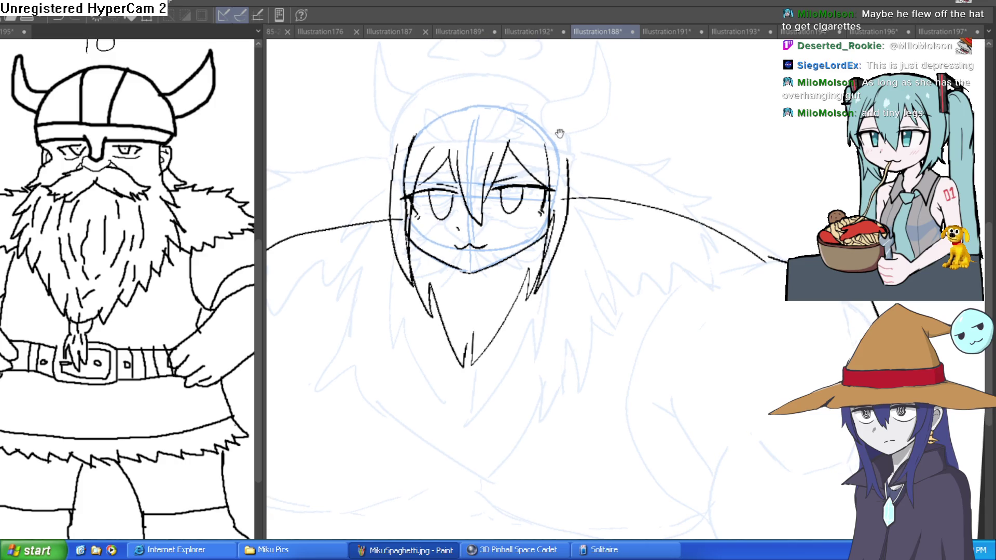
# Ink the rounded head outline, both hair clips and the long twin tails
pyautogui.moveTo(570, 167)
pyautogui.mouseDown()
pyautogui.moveTo(523, 99)
pyautogui.moveTo(493, 93)
pyautogui.moveTo(384, 155)
pyautogui.mouseUp()
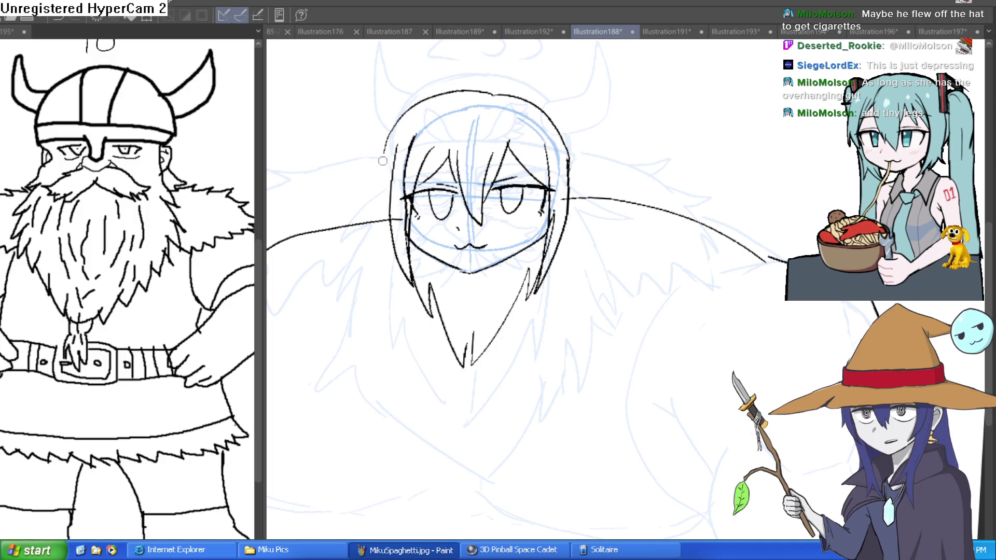
pyautogui.hotkey('ctrl', 'z')
pyautogui.moveTo(496, 91); pyautogui.dragTo(373, 186)
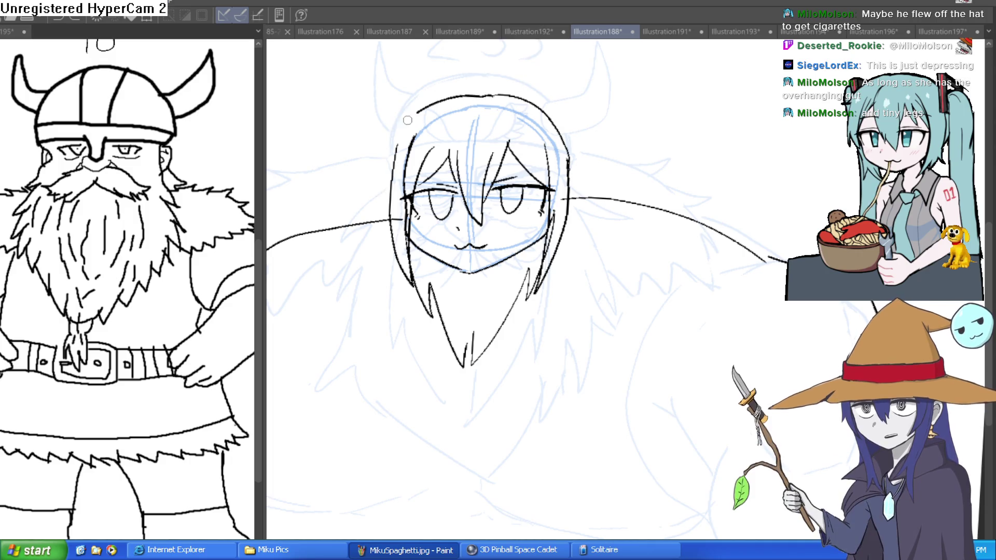
pyautogui.moveTo(571, 103)
pyautogui.mouseDown()
pyautogui.moveTo(567, 120)
pyautogui.moveTo(522, 147)
pyautogui.moveTo(550, 140)
pyautogui.moveTo(525, 144)
pyautogui.moveTo(550, 181)
pyautogui.mouseUp()
pyautogui.moveTo(561, 145)
pyautogui.mouseDown()
pyautogui.moveTo(604, 431)
pyautogui.moveTo(589, 407)
pyautogui.moveTo(546, 474)
pyautogui.moveTo(548, 239)
pyautogui.mouseUp()
pyautogui.moveTo(428, 148)
pyautogui.mouseDown()
pyautogui.moveTo(429, 120)
pyautogui.moveTo(414, 158)
pyautogui.moveTo(338, 207)
pyautogui.moveTo(330, 327)
pyautogui.moveTo(344, 467)
pyautogui.moveTo(383, 473)
pyautogui.moveTo(389, 314)
pyautogui.mouseUp()
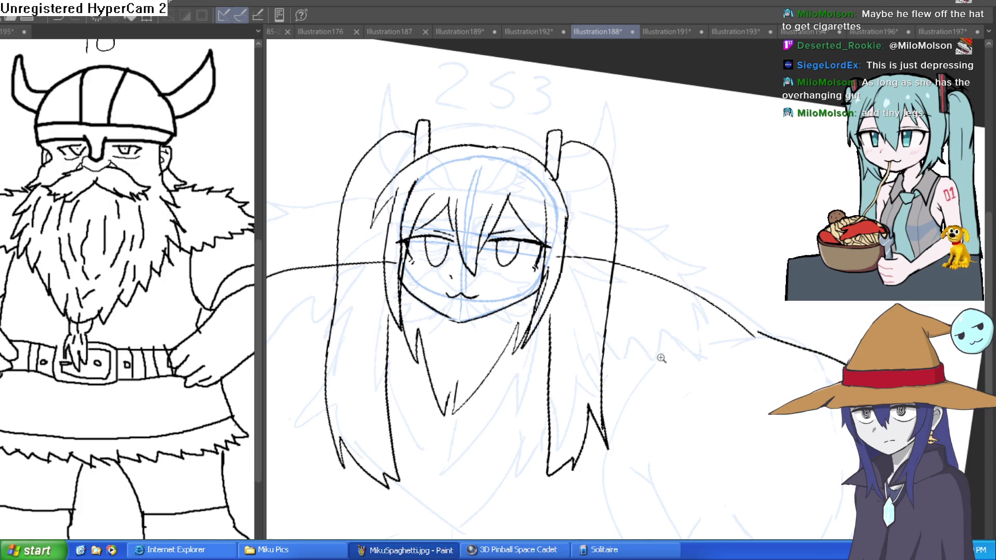
# Ink the lower chest curves, extending them up toward the right arm
pyautogui.scroll(-2, 660, 351)
pyautogui.moveTo(359, 282)
pyautogui.mouseDown()
pyautogui.moveTo(423, 386)
pyautogui.moveTo(472, 370)
pyautogui.moveTo(550, 408)
pyautogui.moveTo(652, 393)
pyautogui.mouseUp()
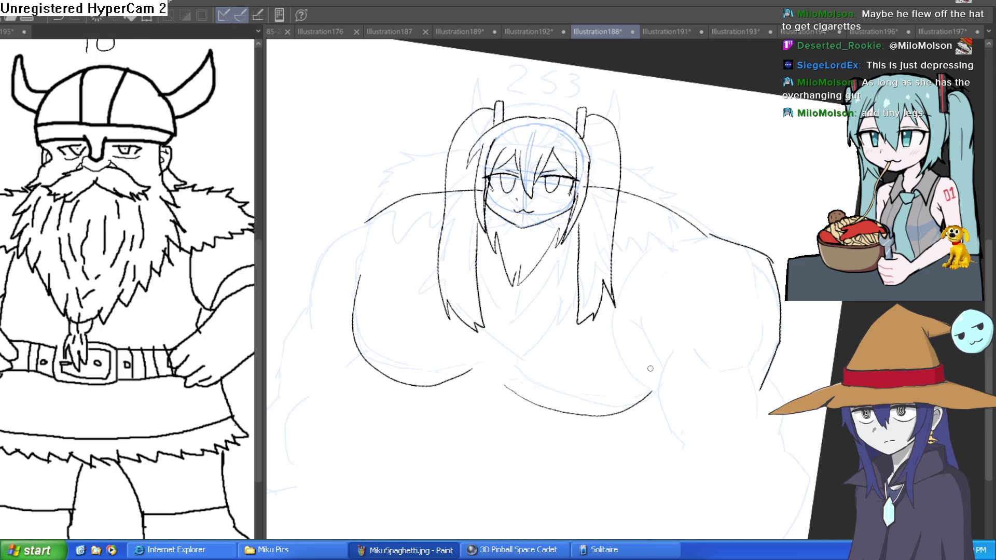
pyautogui.scroll(-3, 650, 368)
pyautogui.moveTo(386, 240)
pyautogui.mouseDown()
pyautogui.moveTo(372, 403)
pyautogui.moveTo(607, 424)
pyautogui.moveTo(669, 372)
pyautogui.mouseUp()
pyautogui.moveTo(763, 327); pyautogui.dragTo(796, 256)
pyautogui.moveTo(625, 344); pyautogui.dragTo(676, 320)
# Ink the right arm's outline: upper arm, forearm edge, shoulder curve and elbow contour
pyautogui.moveTo(764, 249)
pyautogui.mouseDown()
pyautogui.moveTo(764, 283)
pyautogui.moveTo(753, 248)
pyautogui.mouseUp()
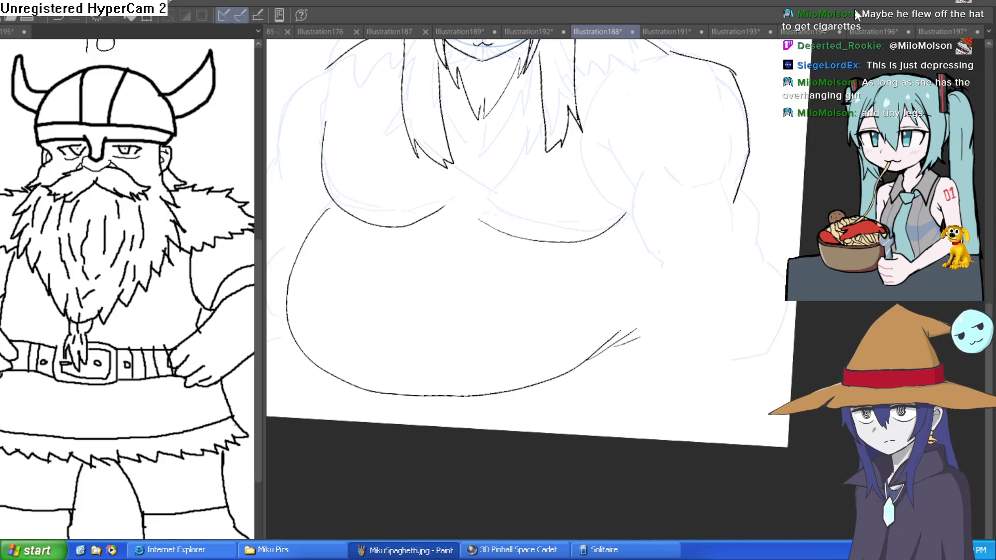
pyautogui.moveTo(744, 199); pyautogui.dragTo(693, 243)
pyautogui.moveTo(577, 194); pyautogui.dragTo(614, 241)
pyautogui.moveTo(584, 181); pyautogui.dragTo(586, 208)
pyautogui.moveTo(569, 197); pyautogui.dragTo(590, 199)
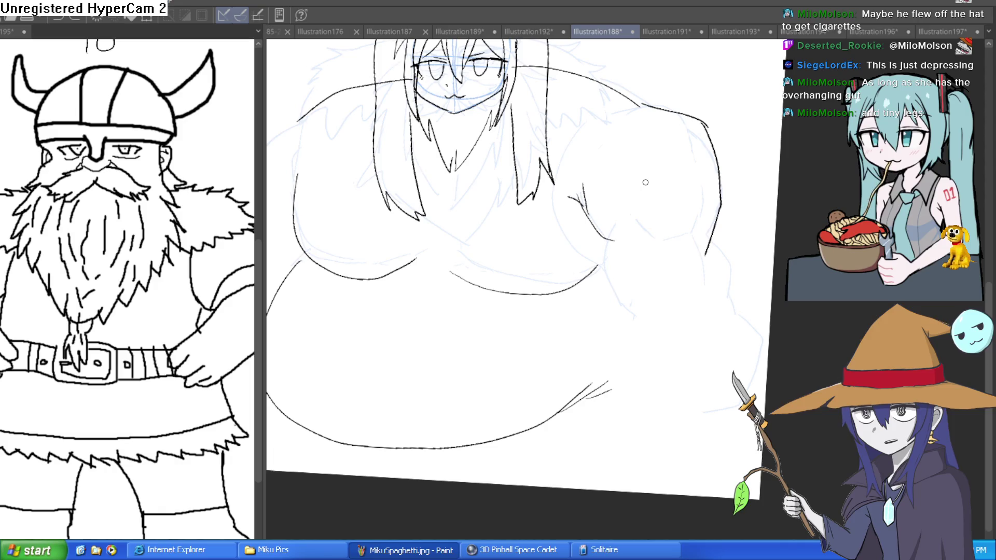
pyautogui.moveTo(644, 181); pyautogui.dragTo(727, 149)
pyautogui.moveTo(698, 190)
pyautogui.mouseDown()
pyautogui.moveTo(707, 293)
pyautogui.moveTo(719, 300)
pyautogui.mouseUp()
pyautogui.moveTo(777, 196)
pyautogui.mouseDown()
pyautogui.moveTo(786, 251)
pyautogui.moveTo(761, 98)
pyautogui.mouseUp()
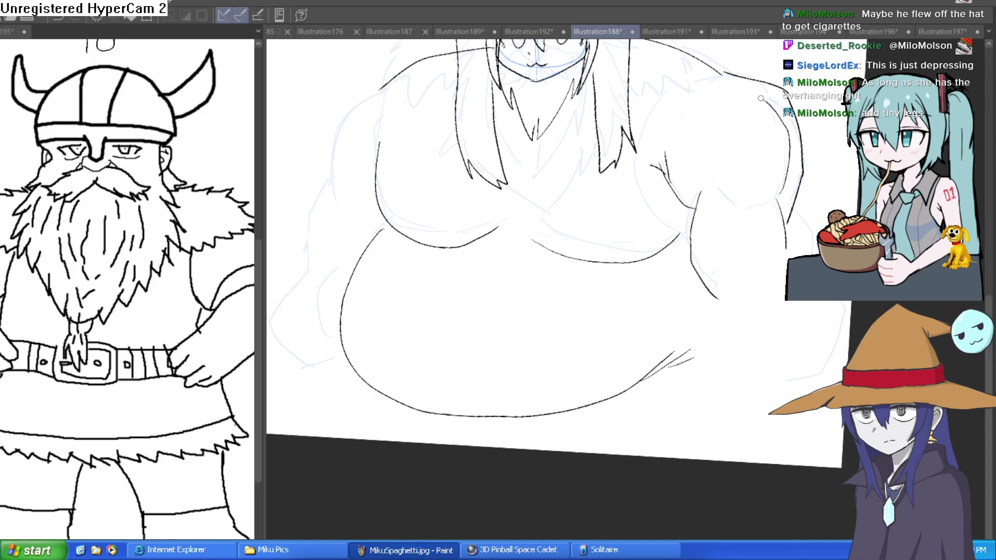
pyautogui.moveTo(714, 193); pyautogui.dragTo(775, 202)
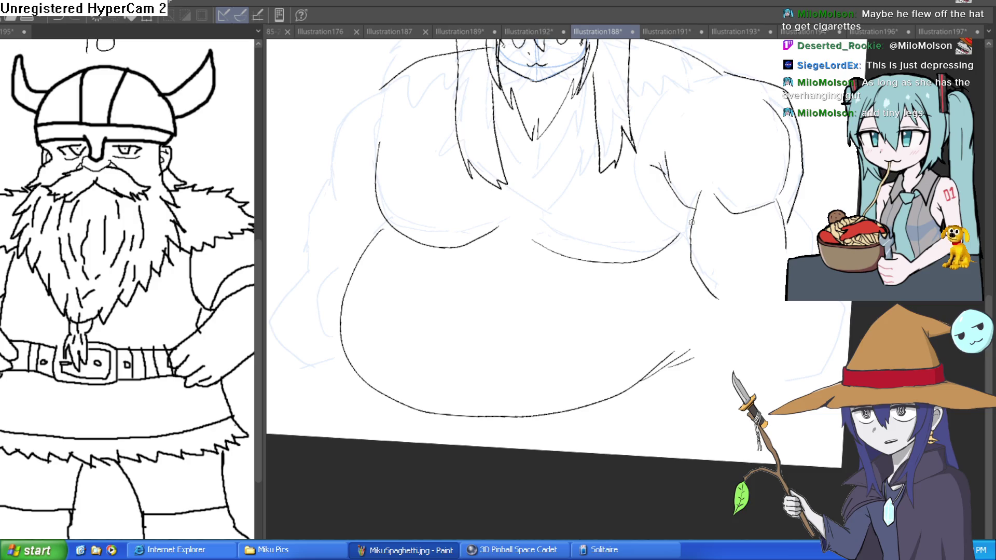
pyautogui.moveTo(609, 120); pyautogui.dragTo(658, 180)
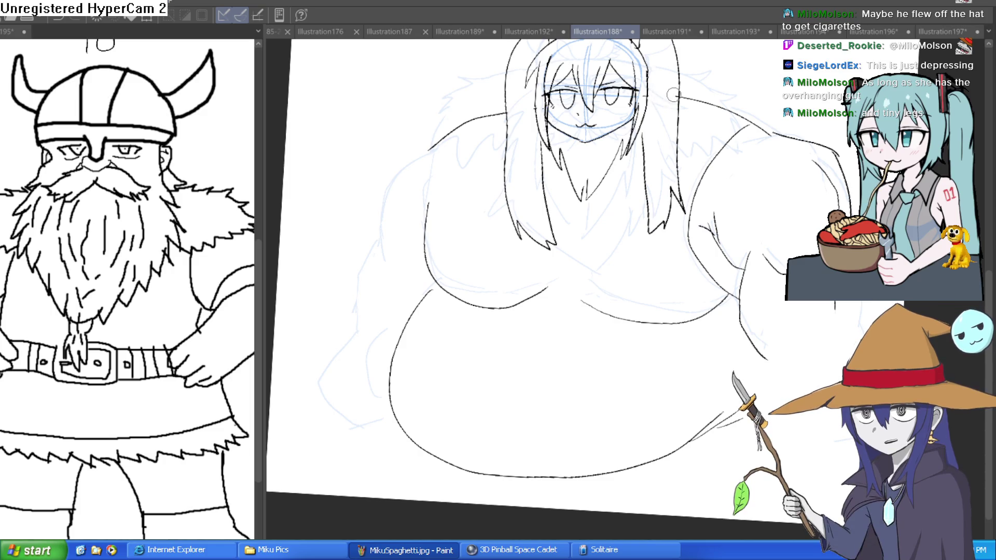
# Reset the page zoom and rotation, and hide the faint blue rough sketch
pyautogui.hotkey('ctrl', '-')
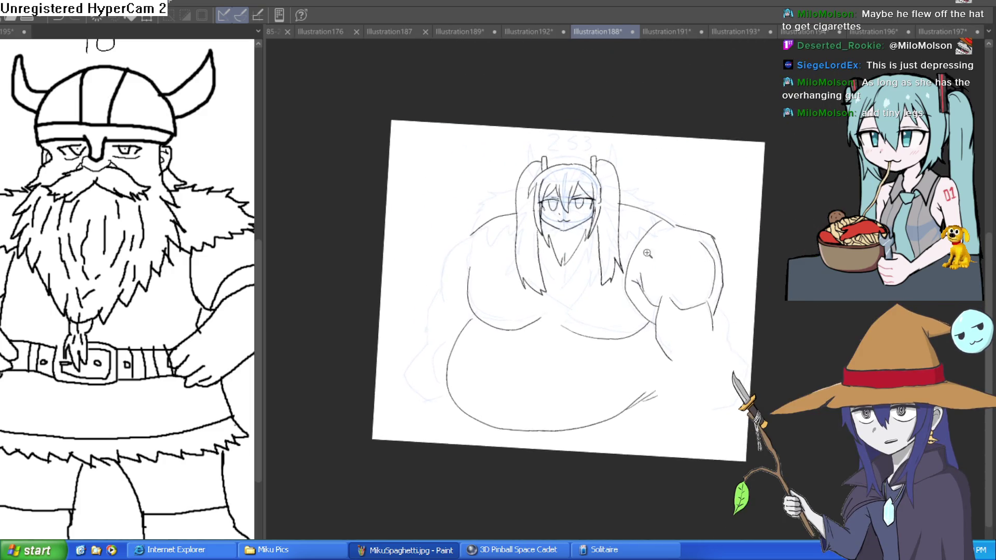
pyautogui.hotkey('ctrl', '0')
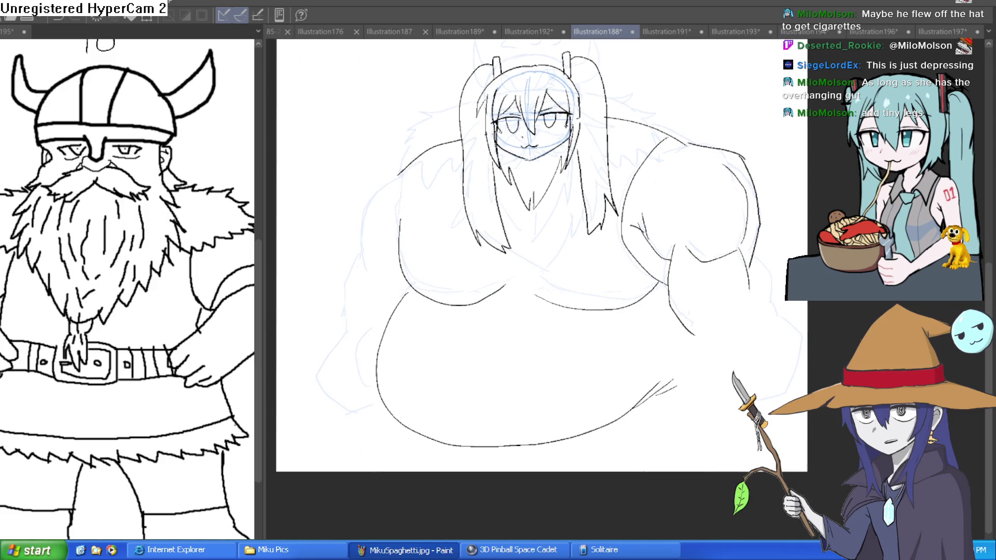
pyautogui.hotkey('ctrl', 'z')
pyautogui.scroll(-1, 537, 255)
pyautogui.press('Delete')
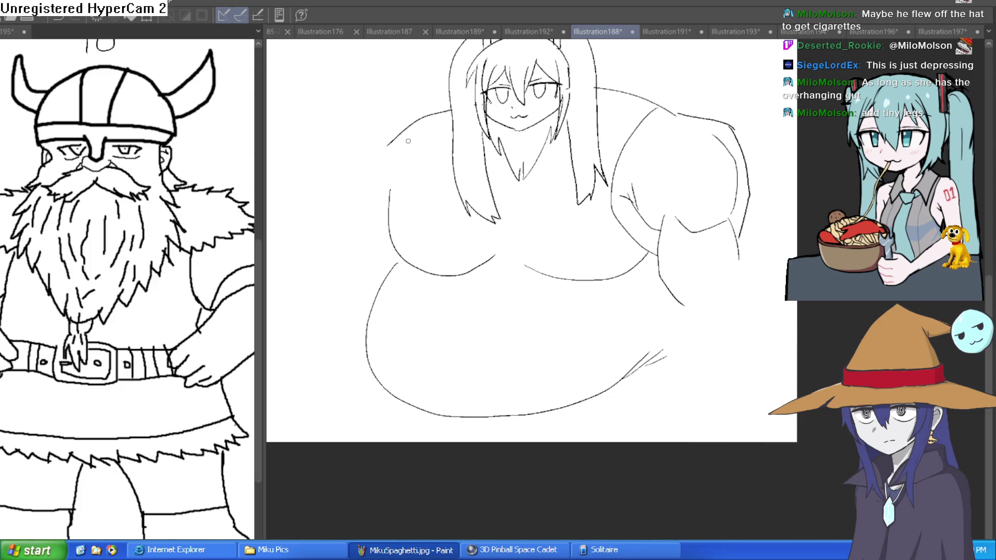
# Ink the left shoulder outline, undoing and redrawing the curve several times
pyautogui.moveTo(393, 142); pyautogui.dragTo(391, 176)
pyautogui.moveTo(411, 126)
pyautogui.mouseDown()
pyautogui.moveTo(350, 164)
pyautogui.moveTo(318, 224)
pyautogui.mouseUp()
pyautogui.hotkey('ctrl', 'z')
pyautogui.moveTo(411, 120); pyautogui.dragTo(284, 230)
pyautogui.hotkey('ctrl', 'z')
pyautogui.moveTo(411, 118)
pyautogui.mouseDown()
pyautogui.moveTo(343, 131)
pyautogui.moveTo(280, 187)
pyautogui.mouseUp()
pyautogui.hotkey('ctrl', 'z')
pyautogui.moveTo(410, 125)
pyautogui.mouseDown()
pyautogui.moveTo(344, 144)
pyautogui.moveTo(297, 211)
pyautogui.moveTo(416, 113)
pyautogui.mouseUp()
# Level the page view and redraw a downward stroke near the belly
pyautogui.moveTo(620, 153)
pyautogui.mouseDown()
pyautogui.moveTo(696, 196)
pyautogui.moveTo(675, 181)
pyautogui.mouseUp()
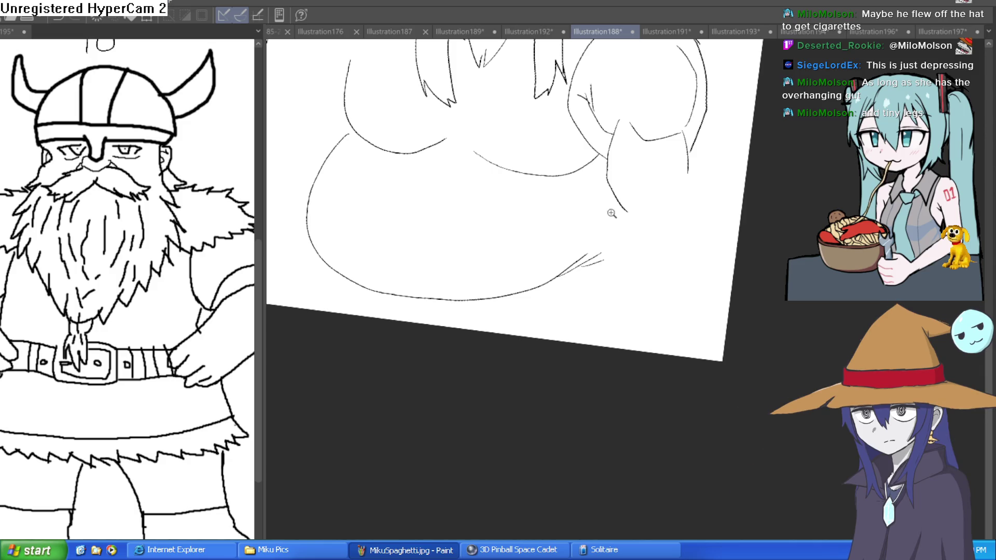
pyautogui.moveTo(612, 214); pyautogui.dragTo(667, 174)
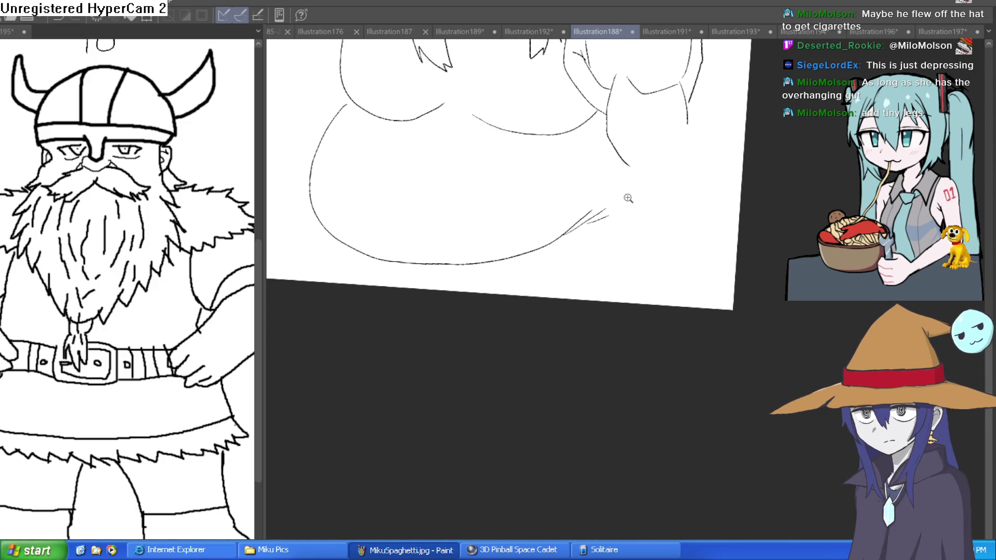
pyautogui.scroll(2, 681, 191)
pyautogui.scroll(2, 685, 200)
pyautogui.moveTo(696, 256)
pyautogui.mouseDown()
pyautogui.moveTo(660, 233)
pyautogui.moveTo(646, 299)
pyautogui.mouseUp()
pyautogui.hotkey('ctrl', 'z')
pyautogui.moveTo(655, 164)
pyautogui.mouseDown()
pyautogui.moveTo(650, 291)
pyautogui.moveTo(684, 236)
pyautogui.mouseUp()
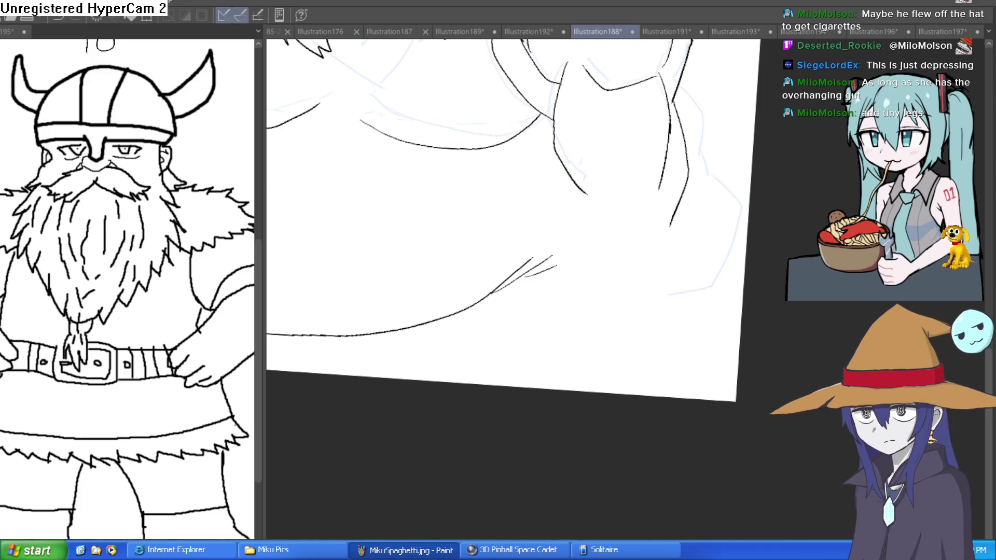
# Touch up the jawline beside the hair and center the face and twin tails
pyautogui.scroll(-5, 707, 267)
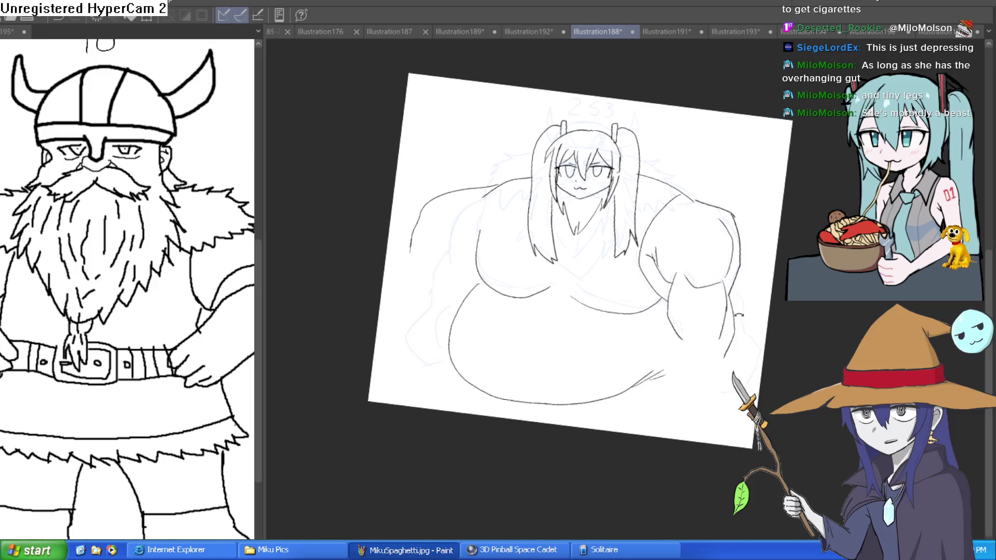
pyautogui.scroll(5, 626, 306)
pyautogui.scroll(-4, 626, 307)
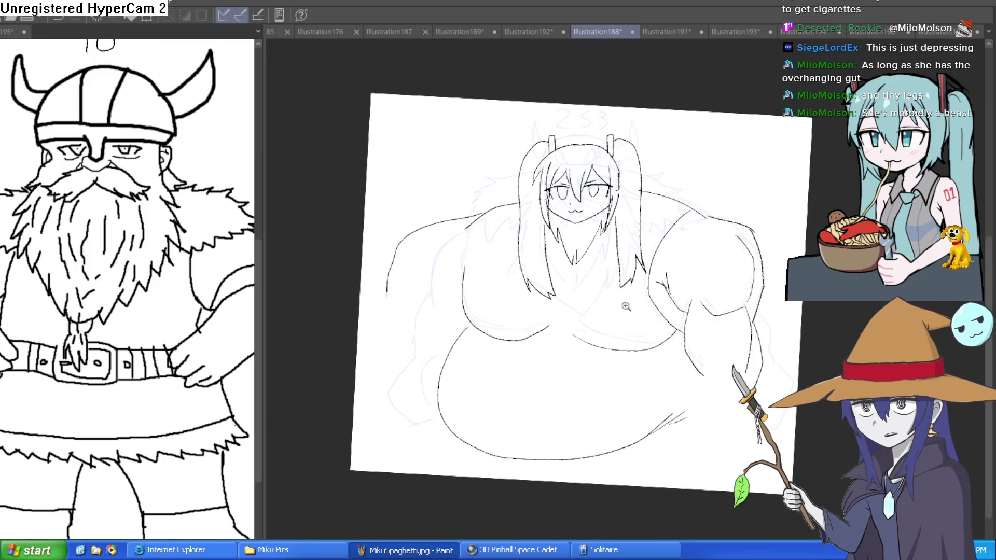
pyautogui.scroll(5, 626, 306)
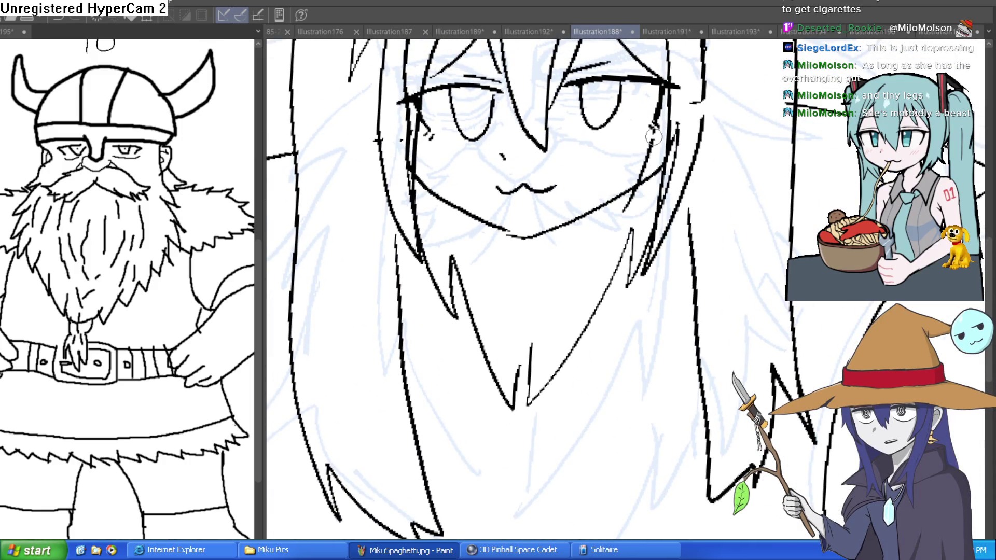
pyautogui.moveTo(671, 138); pyautogui.dragTo(641, 172)
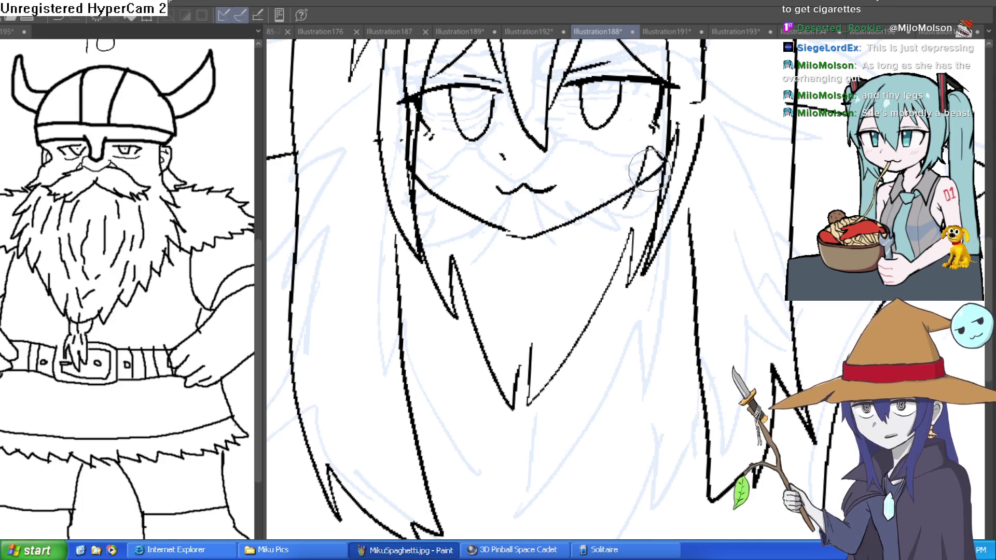
pyautogui.scroll(-3, 716, 188)
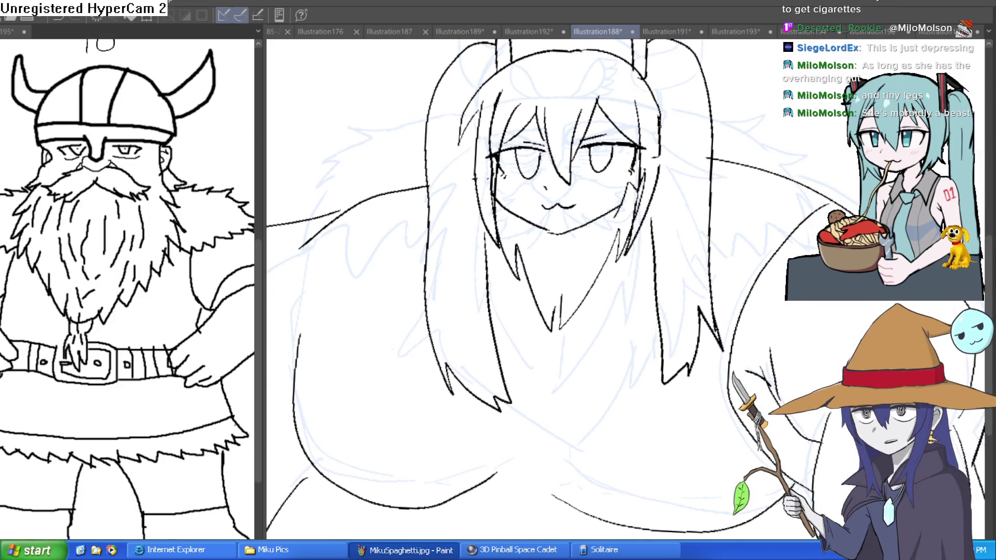
pyautogui.scroll(2, 511, 218)
pyautogui.scroll(1, 511, 218)
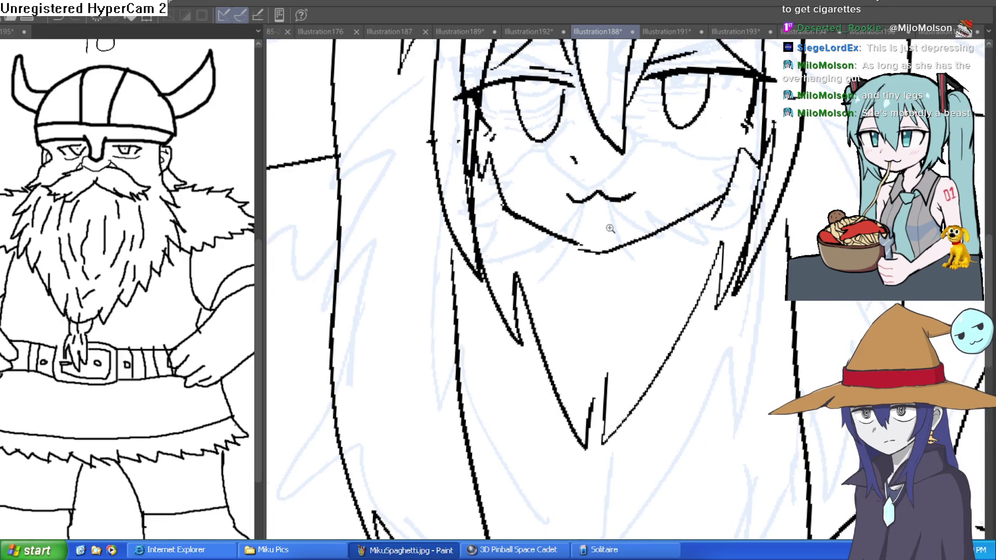
pyautogui.scroll(-2, 633, 239)
pyautogui.moveTo(701, 262); pyautogui.dragTo(633, 221)
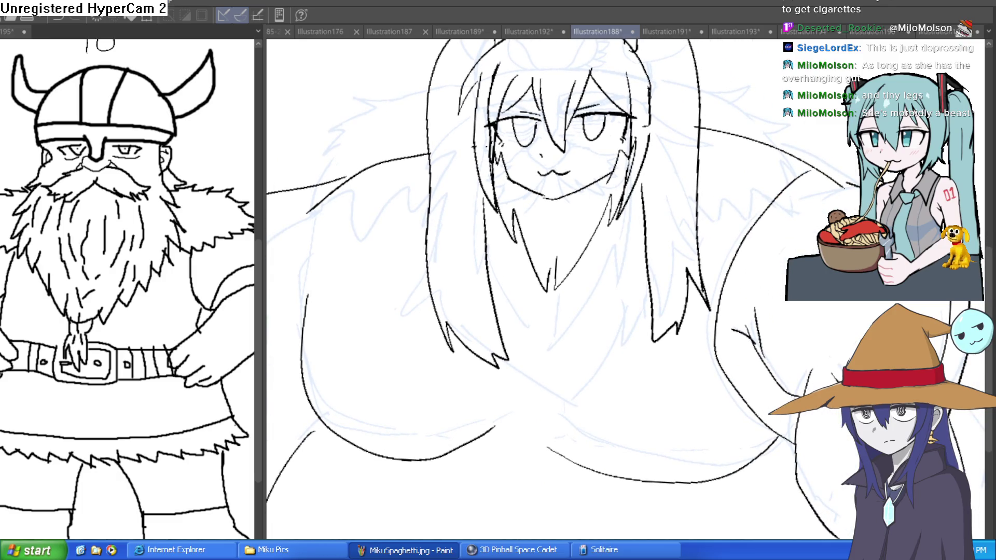
pyautogui.scroll(3, 575, 149)
pyautogui.scroll(-3, 618, 164)
pyautogui.scroll(1, 622, 153)
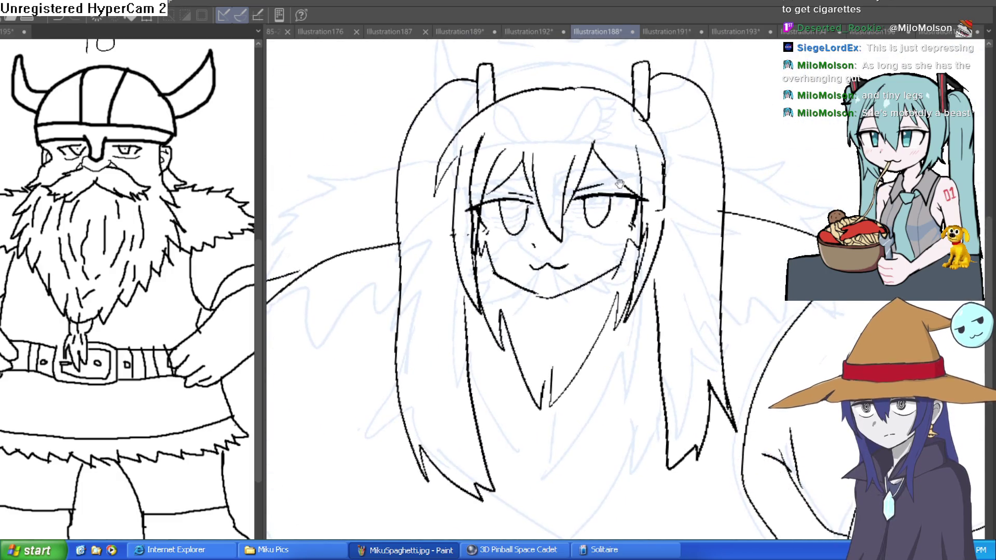
# Ink a long stroke from the upper belly curve, continuing the contour down-left
pyautogui.scroll(-3, 512, 173)
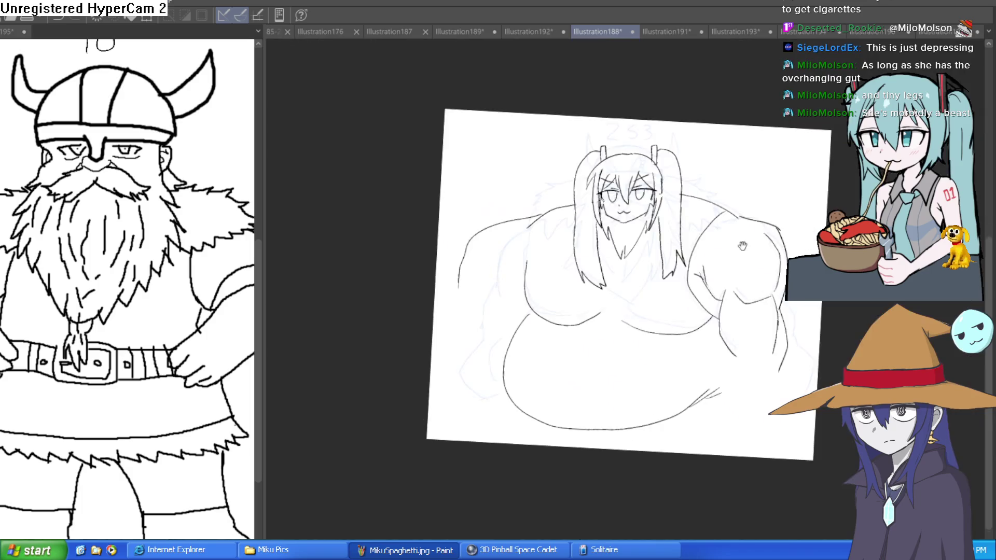
pyautogui.scroll(1, 524, 151)
pyautogui.scroll(3, 535, 123)
pyautogui.moveTo(554, 118)
pyautogui.mouseDown()
pyautogui.moveTo(451, 161)
pyautogui.moveTo(305, 365)
pyautogui.mouseUp()
pyautogui.moveTo(532, 226); pyautogui.dragTo(529, 263)
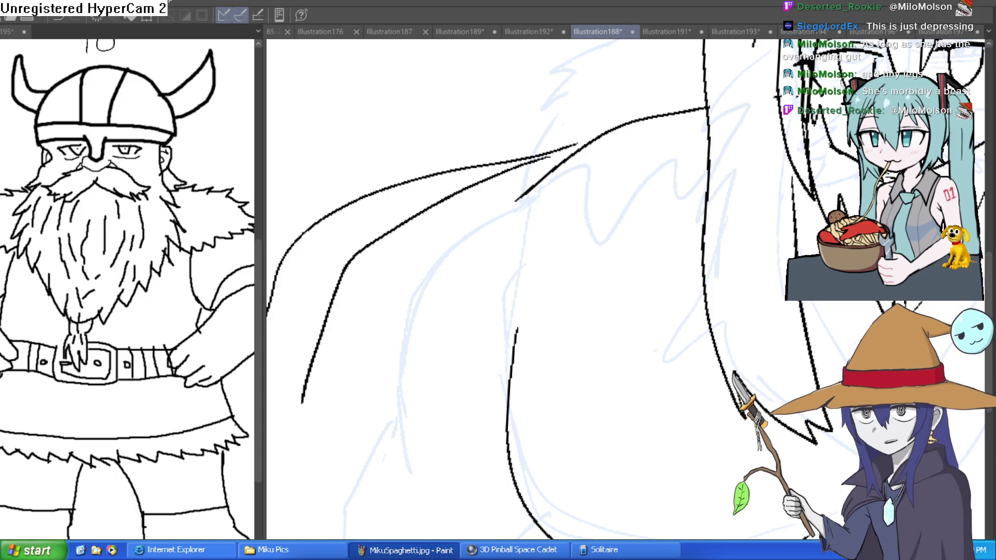
# Draw the overhanging fold line across the belly and add a belly button
pyautogui.scroll(-3, 599, 326)
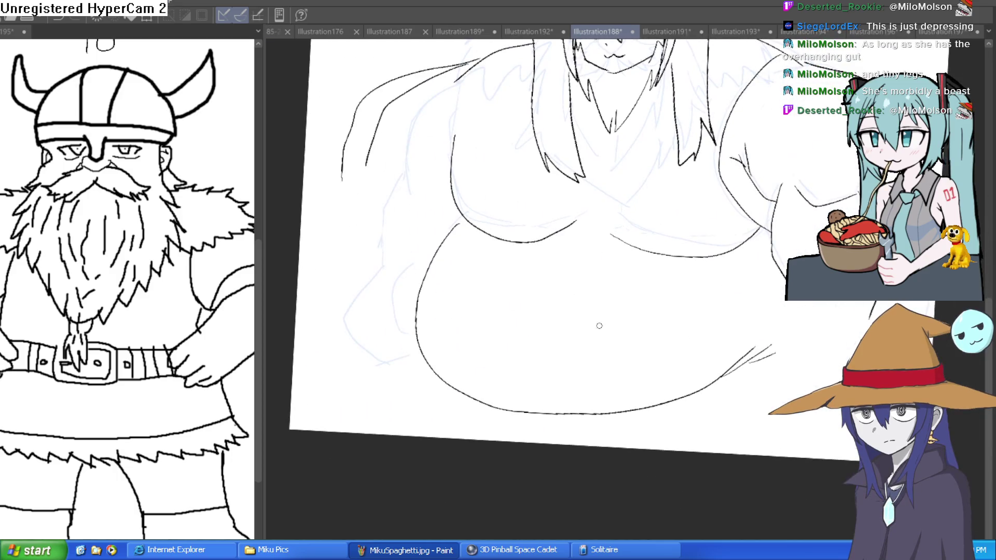
pyautogui.moveTo(417, 299); pyautogui.dragTo(720, 326)
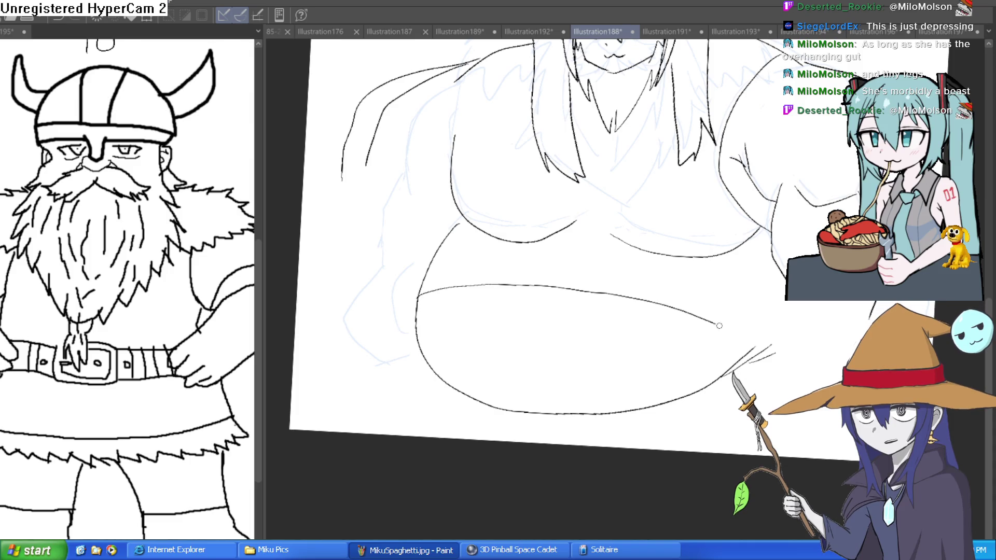
pyautogui.moveTo(566, 353); pyautogui.dragTo(533, 350)
pyautogui.scroll(2, 578, 363)
pyautogui.scroll(-2, 675, 322)
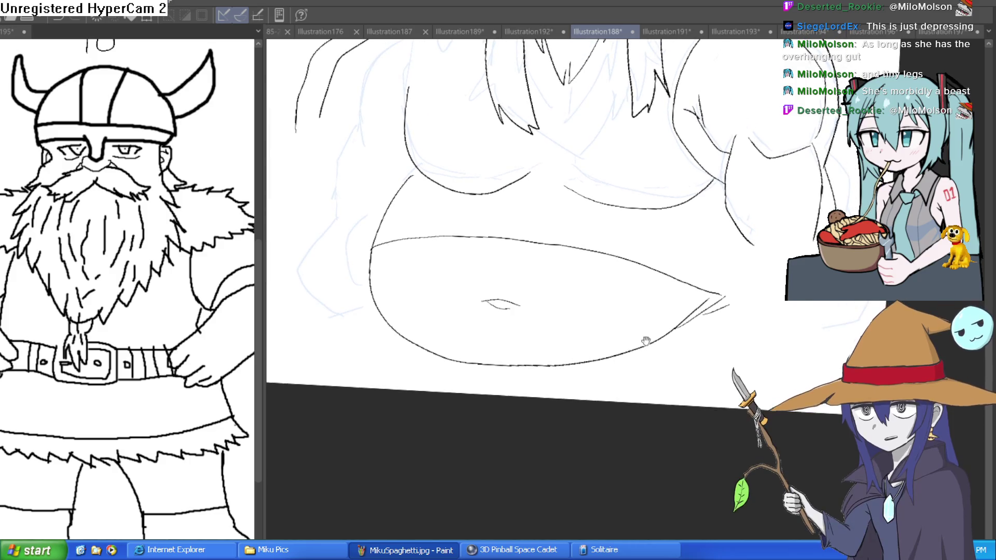
# Ink vertical and curved contour strokes along the right side of the belly
pyautogui.moveTo(756, 245); pyautogui.dragTo(764, 306)
pyautogui.moveTo(756, 244)
pyautogui.mouseDown()
pyautogui.moveTo(780, 294)
pyautogui.moveTo(729, 371)
pyautogui.moveTo(824, 368)
pyautogui.mouseUp()
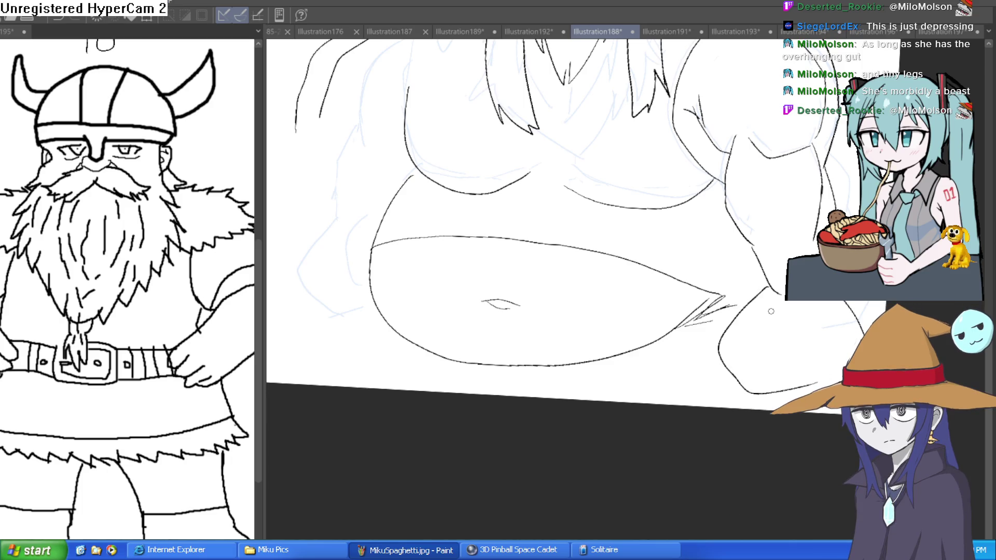
pyautogui.moveTo(736, 314); pyautogui.dragTo(738, 379)
pyautogui.moveTo(757, 295); pyautogui.dragTo(728, 379)
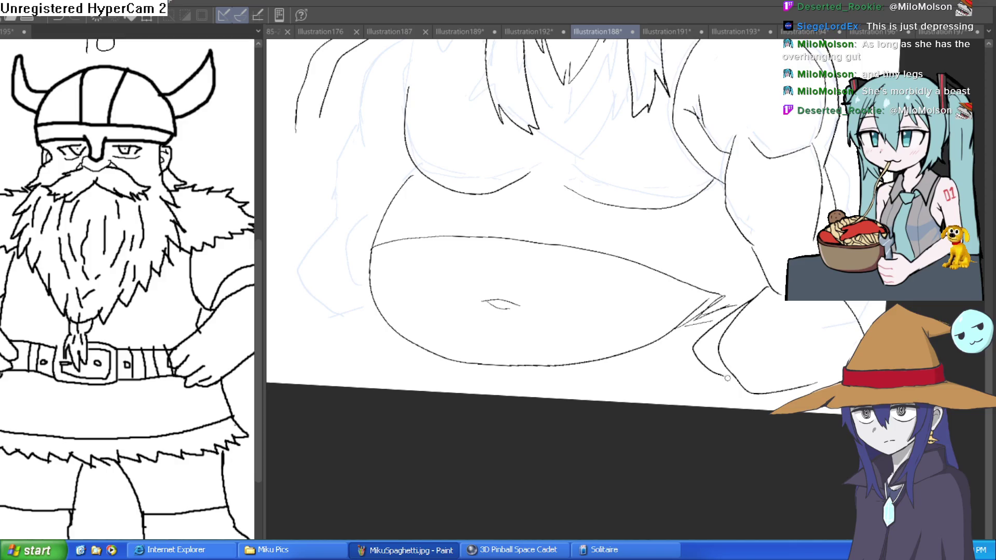
pyautogui.moveTo(532, 383); pyautogui.dragTo(576, 361)
pyautogui.scroll(-5, 576, 360)
pyautogui.scroll(5, 690, 279)
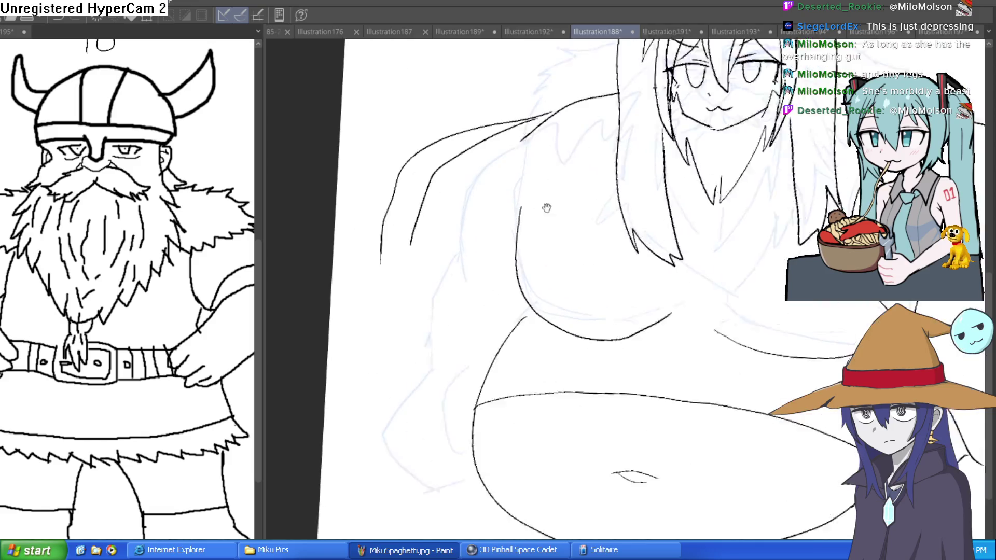
# Ink strokes down the long hair, undoing one unwanted long curve
pyautogui.moveTo(521, 238)
pyautogui.mouseDown()
pyautogui.moveTo(568, 112)
pyautogui.moveTo(438, 174)
pyautogui.moveTo(444, 264)
pyautogui.mouseUp()
pyautogui.moveTo(433, 183); pyautogui.dragTo(445, 270)
pyautogui.moveTo(454, 128); pyautogui.dragTo(410, 420)
pyautogui.hotkey('ctrl', 'z')
pyautogui.moveTo(430, 287); pyautogui.dragTo(448, 447)
pyautogui.scroll(2, 600, 363)
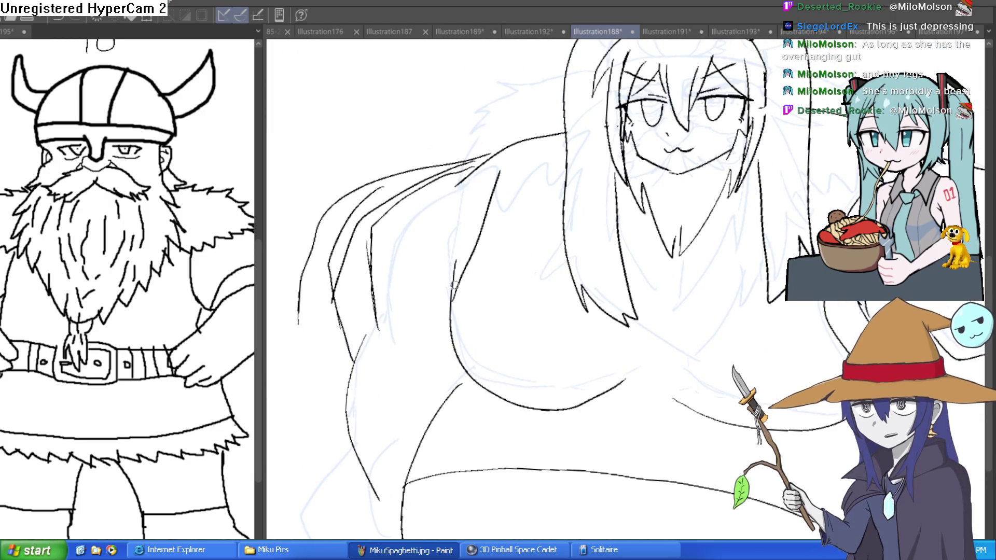
pyautogui.scroll(-3, 508, 301)
# Ink contours along the body's sides, undoing two strokes and adding a left-side line
pyautogui.moveTo(625, 343); pyautogui.dragTo(623, 191)
pyautogui.scroll(-2, 805, 192)
pyautogui.scroll(-2, 749, 267)
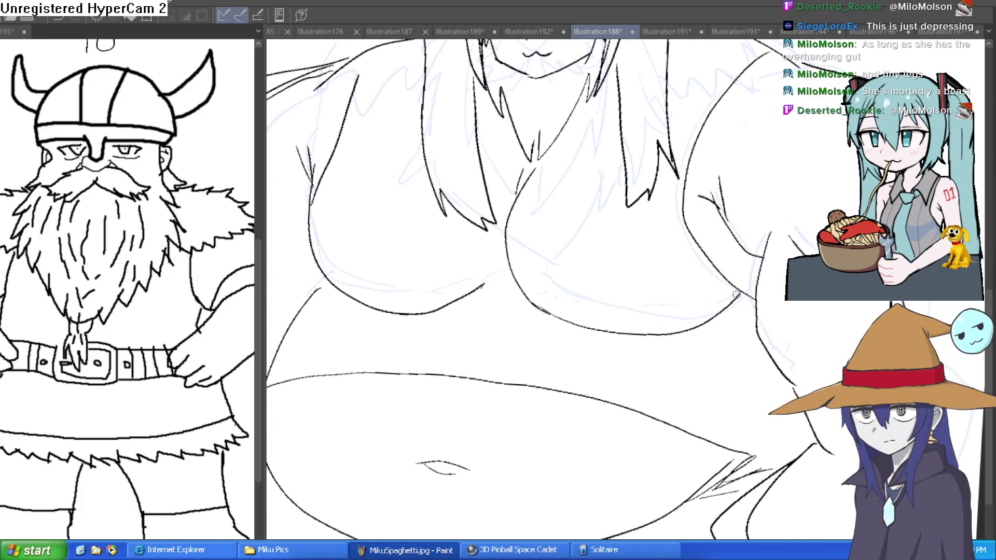
pyautogui.scroll(-3, 767, 273)
pyautogui.scroll(3, 490, 159)
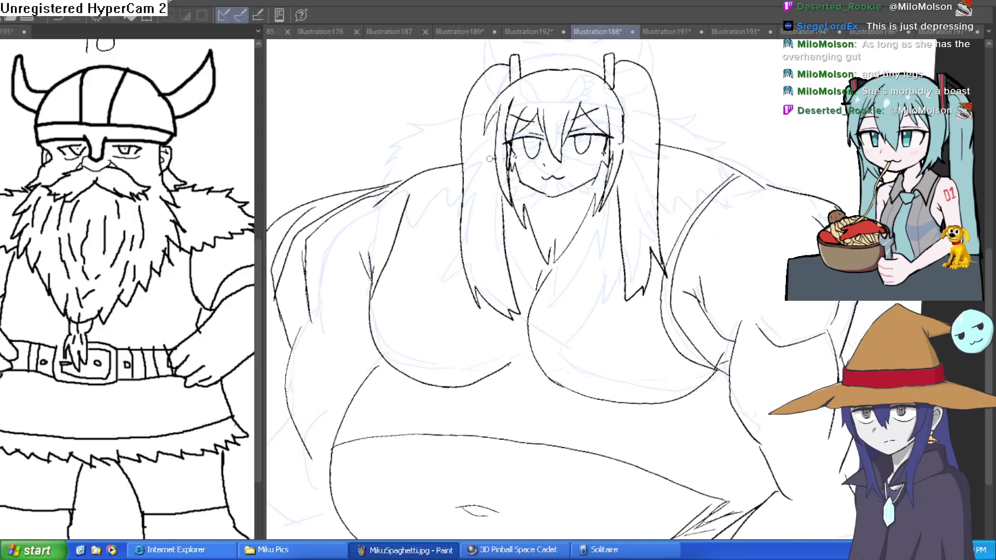
pyautogui.moveTo(333, 200); pyautogui.dragTo(406, 160)
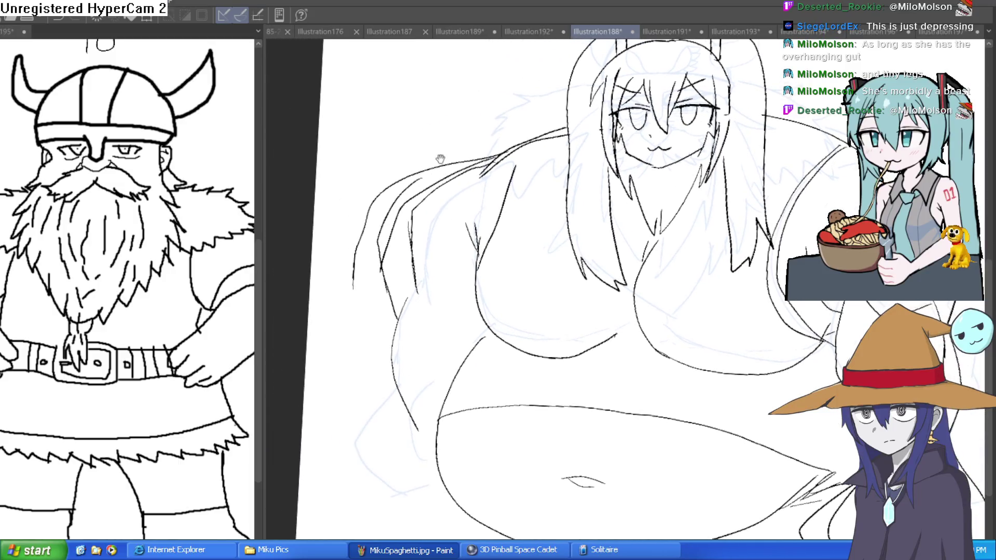
pyautogui.hotkey('ctrl', 'z')
pyautogui.hotkey('ctrl', 'z')
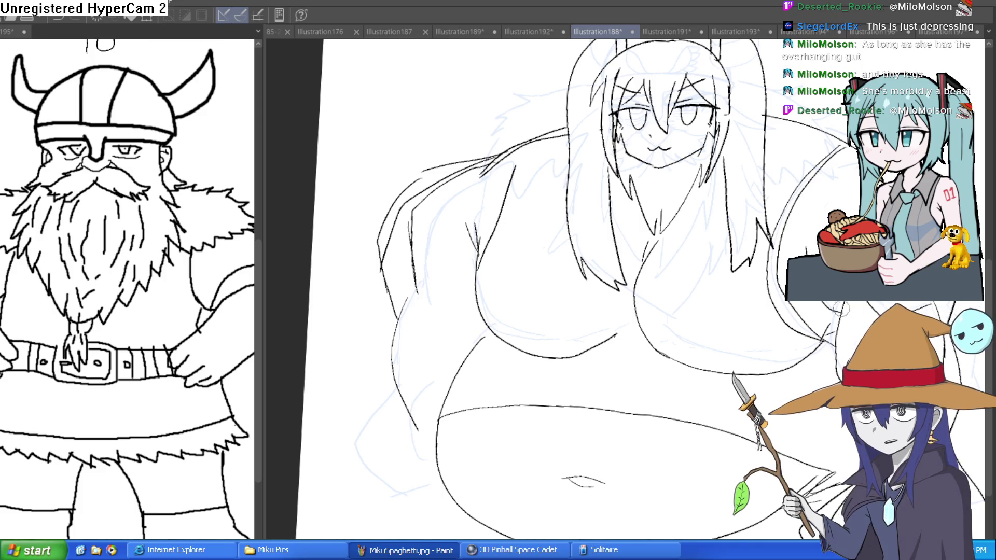
pyautogui.moveTo(841, 309); pyautogui.dragTo(783, 226)
pyautogui.moveTo(375, 299); pyautogui.dragTo(349, 427)
pyautogui.scroll(-3, 473, 374)
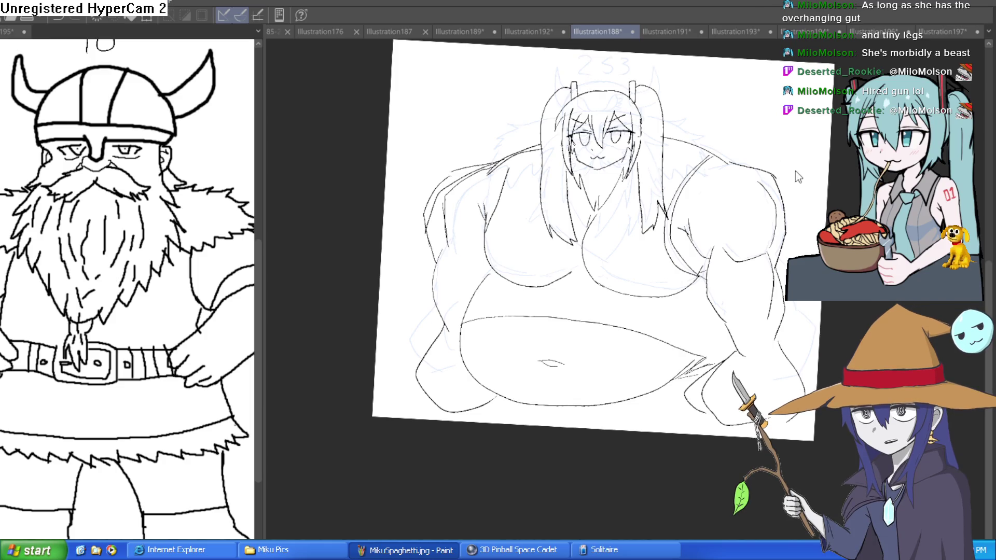
pyautogui.moveTo(784, 283); pyautogui.dragTo(772, 243)
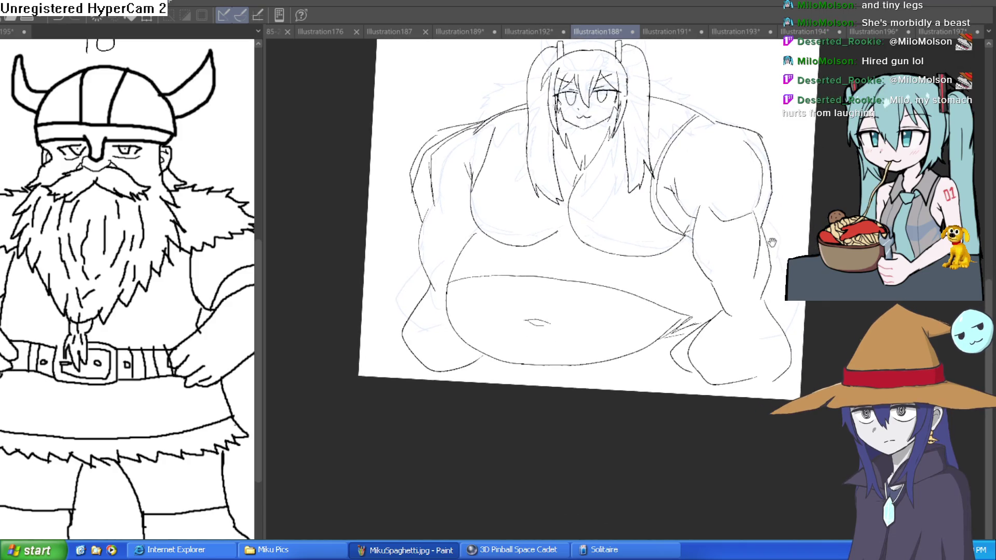
# Drag the canvas bottom edge down to add blank space below the figure, then recenter
pyautogui.scroll(-1, 778, 235)
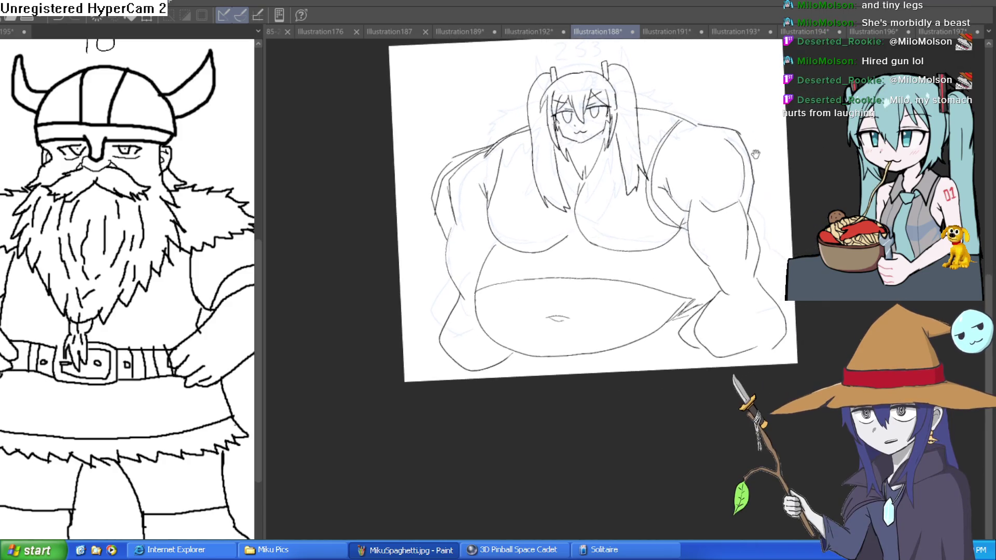
pyautogui.moveTo(770, 174)
pyautogui.mouseDown()
pyautogui.moveTo(711, 209)
pyautogui.moveTo(682, 147)
pyautogui.mouseUp()
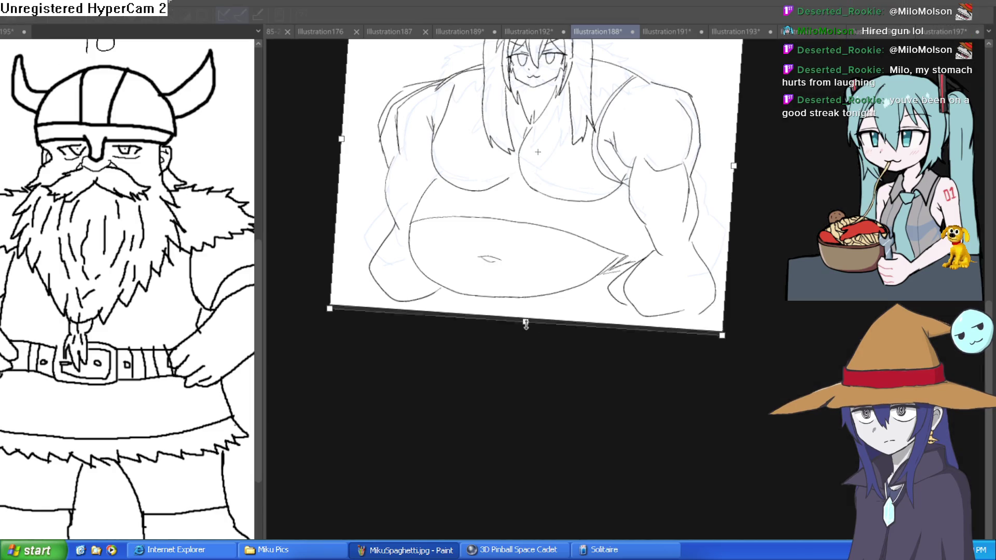
pyautogui.moveTo(522, 326); pyautogui.dragTo(518, 431)
pyautogui.press('Return')
pyautogui.moveTo(752, 179)
pyautogui.mouseDown()
pyautogui.moveTo(723, 233)
pyautogui.moveTo(703, 175)
pyautogui.mouseUp()
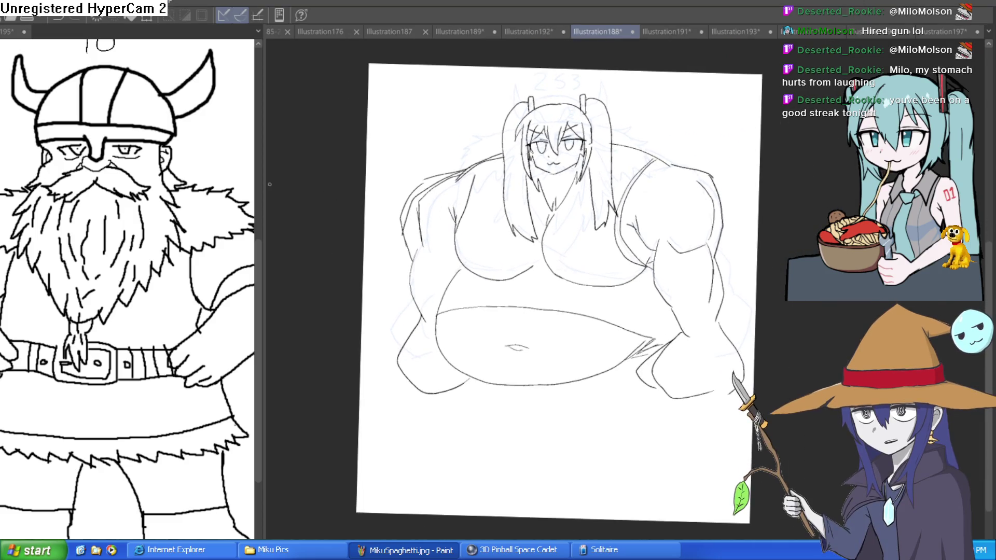
pyautogui.moveTo(584, 336); pyautogui.dragTo(577, 310)
pyautogui.scroll(2, 524, 382)
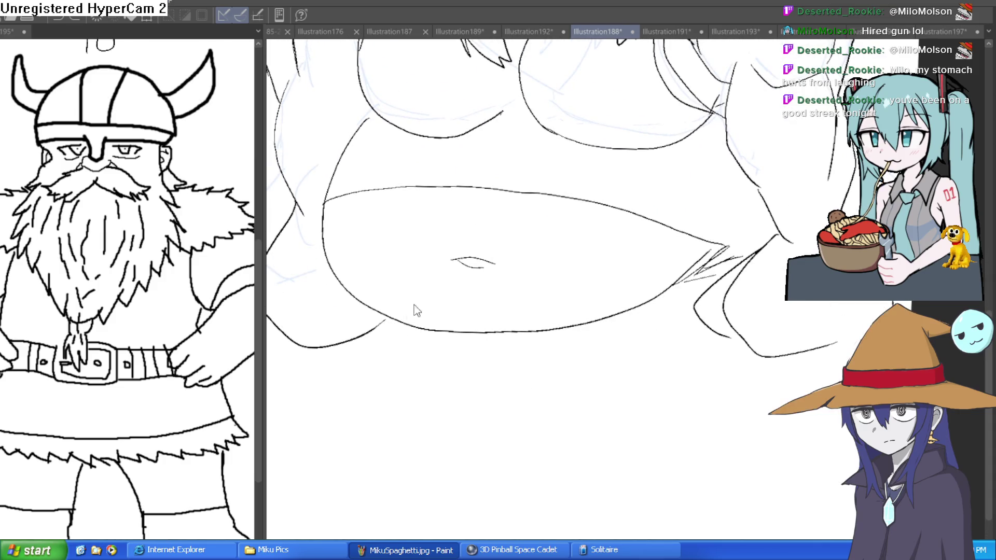
# Ink the hanging lower belly fold, redrawing one undone stroke
pyautogui.moveTo(385, 328)
pyautogui.mouseDown()
pyautogui.moveTo(474, 329)
pyautogui.moveTo(465, 285)
pyautogui.moveTo(630, 341)
pyautogui.moveTo(758, 275)
pyautogui.mouseUp()
pyautogui.moveTo(716, 317); pyautogui.dragTo(689, 280)
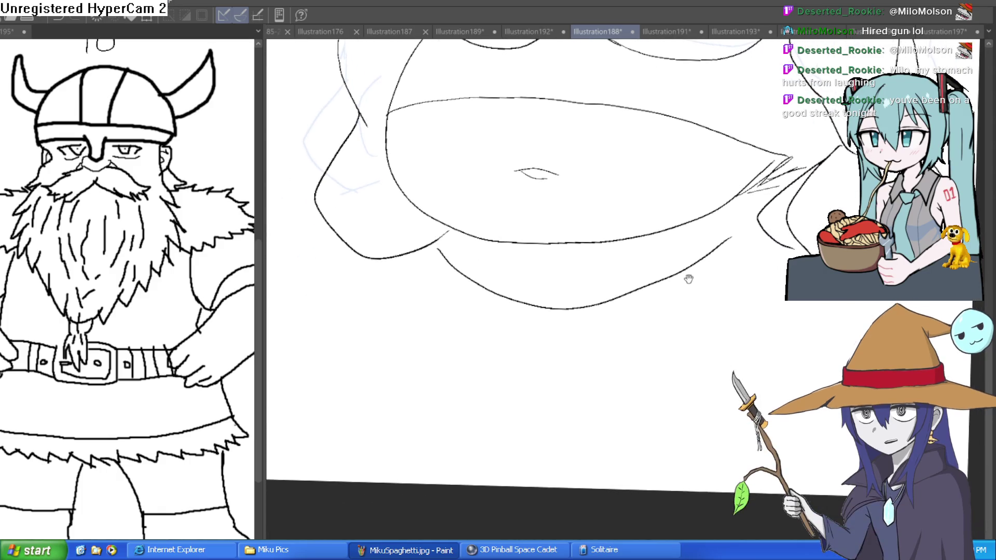
pyautogui.moveTo(514, 303)
pyautogui.mouseDown()
pyautogui.moveTo(604, 397)
pyautogui.moveTo(823, 303)
pyautogui.mouseUp()
pyautogui.hotkey('ctrl', 'z')
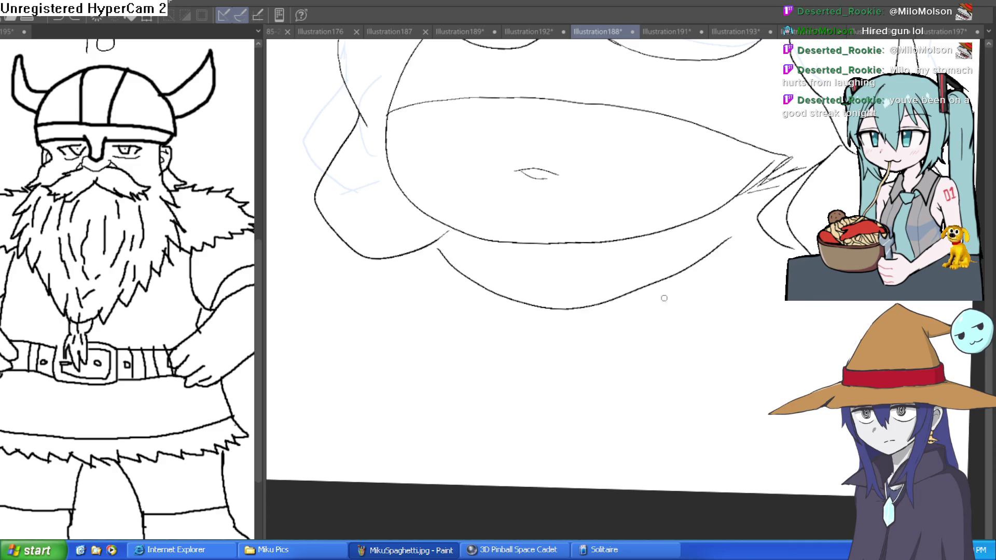
pyautogui.moveTo(604, 310)
pyautogui.mouseDown()
pyautogui.moveTo(581, 399)
pyautogui.moveTo(819, 302)
pyautogui.mouseUp()
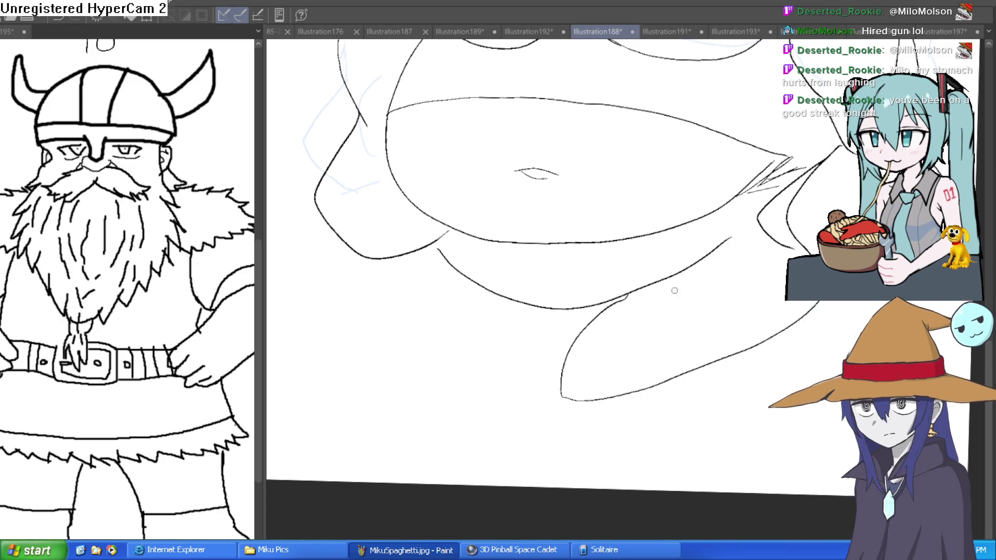
# Outline the two short pointed legs beneath the belly, then zoom out to check the figure
pyautogui.moveTo(696, 263); pyautogui.dragTo(784, 239)
pyautogui.moveTo(569, 384)
pyautogui.mouseDown()
pyautogui.moveTo(639, 367)
pyautogui.moveTo(778, 303)
pyautogui.mouseUp()
pyautogui.moveTo(428, 252); pyautogui.dragTo(318, 351)
pyautogui.moveTo(315, 386)
pyautogui.mouseDown()
pyautogui.moveTo(488, 348)
pyautogui.moveTo(548, 306)
pyautogui.moveTo(345, 368)
pyautogui.mouseUp()
pyautogui.scroll(-5, 534, 301)
pyautogui.moveTo(533, 301); pyautogui.dragTo(493, 314)
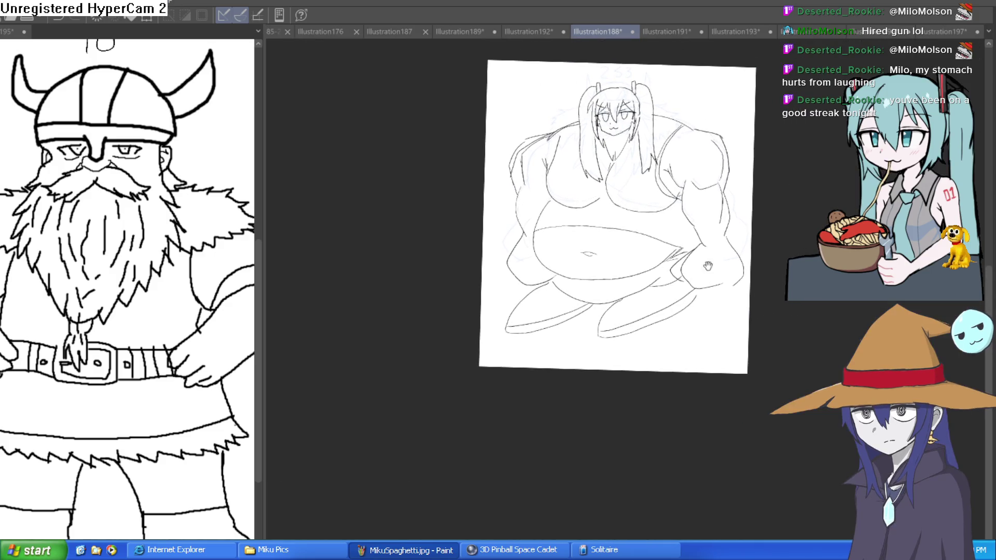
pyautogui.scroll(3, 493, 314)
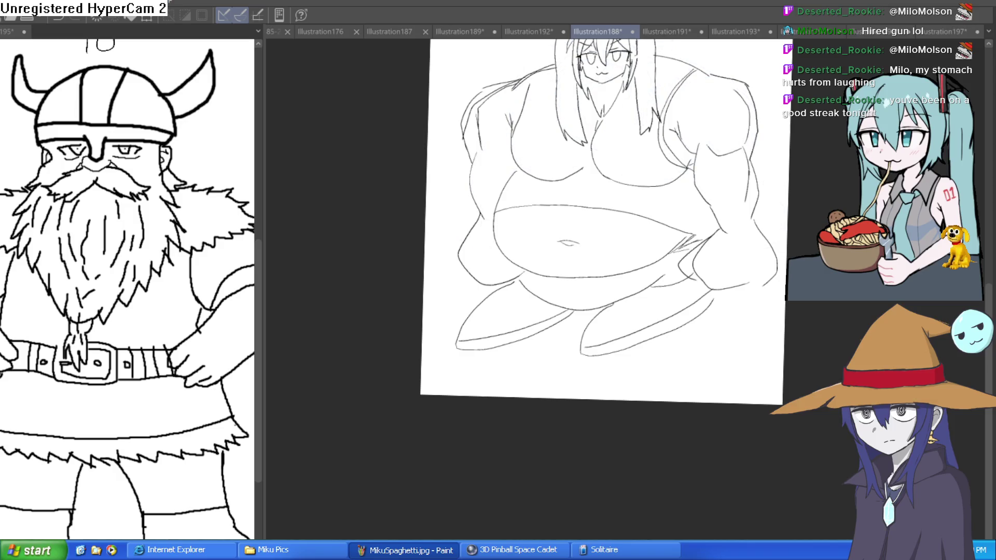
# Deepen the navel with extra curves on the belly
pyautogui.scroll(5, 668, 275)
pyautogui.scroll(-3, 667, 263)
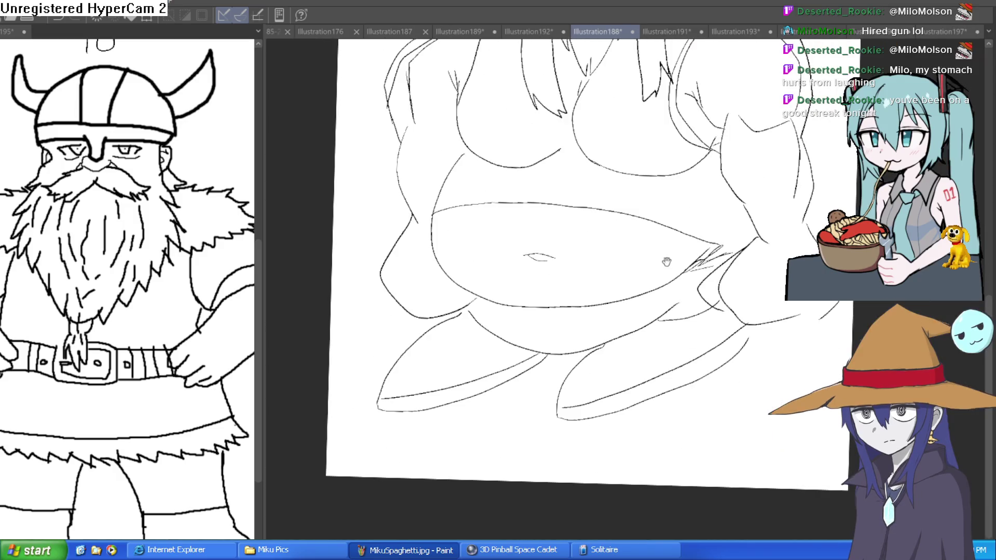
pyautogui.scroll(3, 587, 257)
pyautogui.moveTo(588, 251)
pyautogui.mouseDown()
pyautogui.moveTo(602, 253)
pyautogui.moveTo(554, 254)
pyautogui.moveTo(545, 276)
pyautogui.mouseUp()
pyautogui.scroll(2, 605, 282)
pyautogui.scroll(-4, 595, 251)
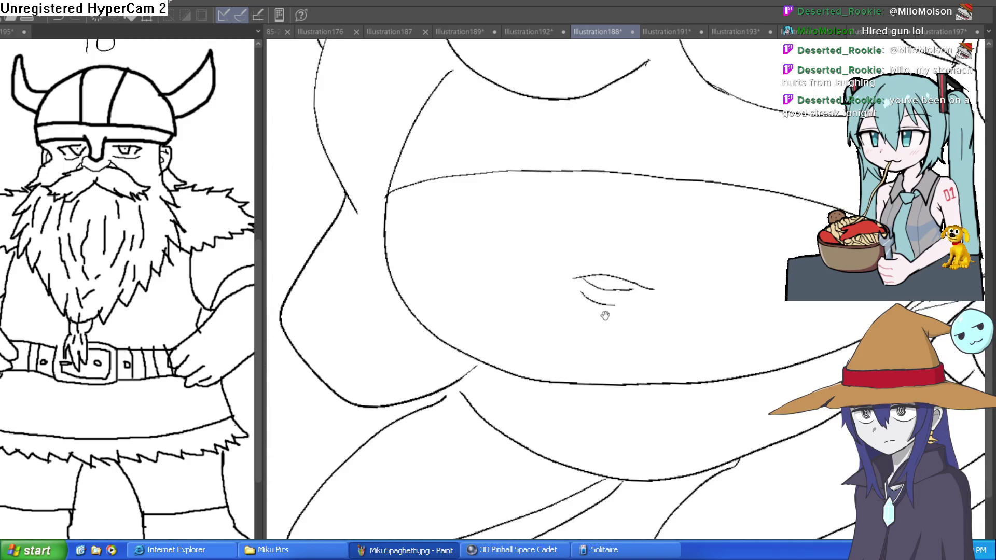
pyautogui.scroll(2, 604, 311)
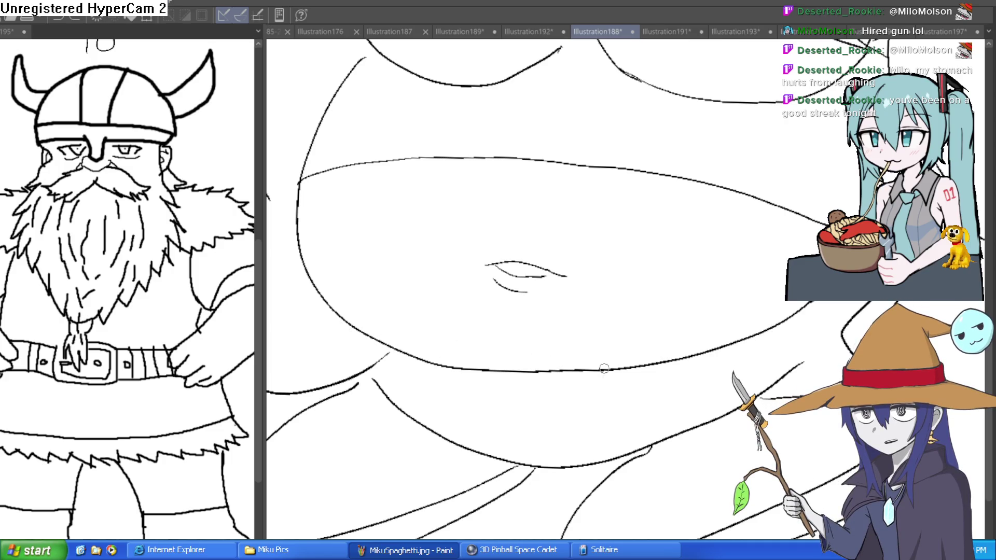
# Draw a fold line under the belly extending left, briefly rotating the view
pyautogui.moveTo(699, 352); pyautogui.dragTo(503, 334)
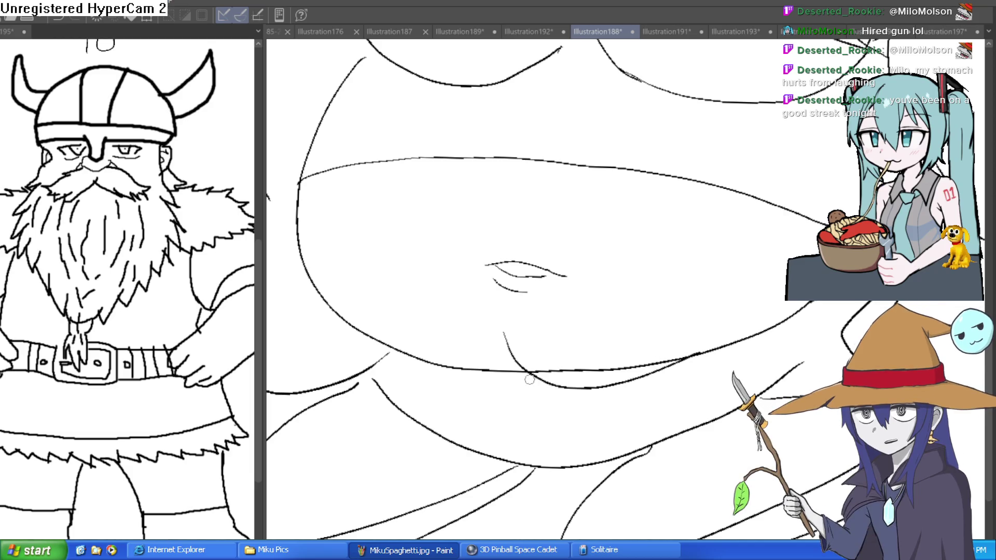
pyautogui.moveTo(514, 372); pyautogui.dragTo(342, 315)
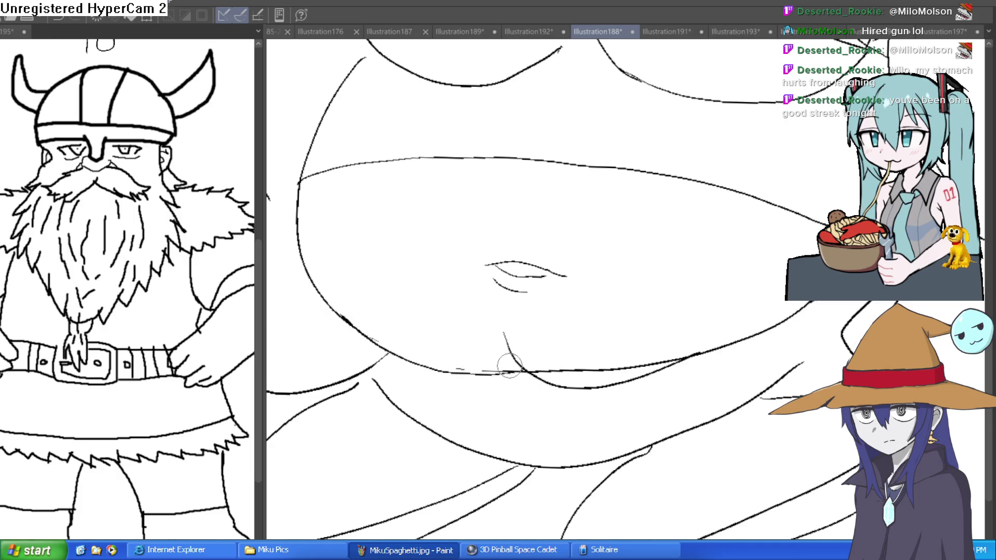
pyautogui.press('-')
pyautogui.press('-')
pyautogui.press('-')
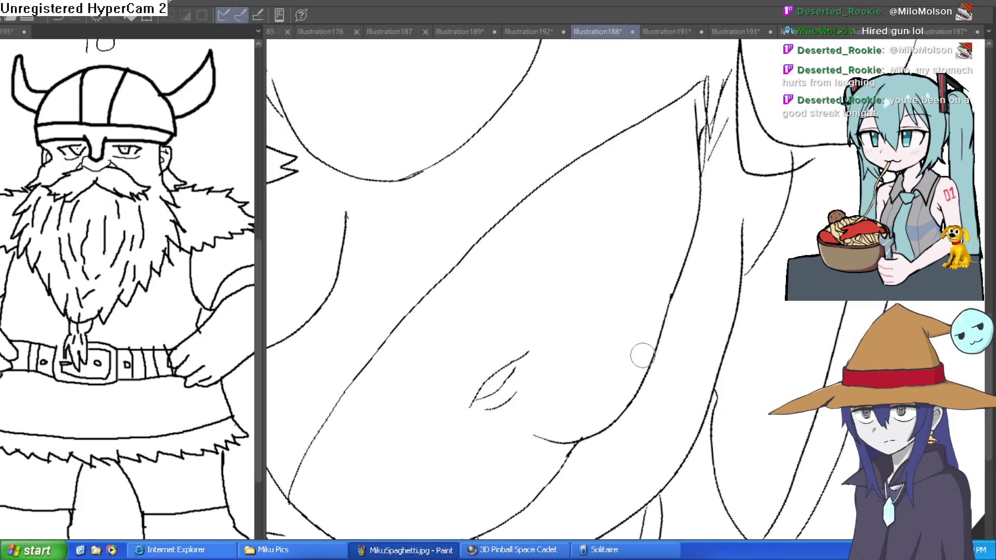
pyautogui.scroll(-3, 587, 432)
pyautogui.press('^')
pyautogui.press('^')
pyautogui.press('^')
pyautogui.scroll(3, 623, 394)
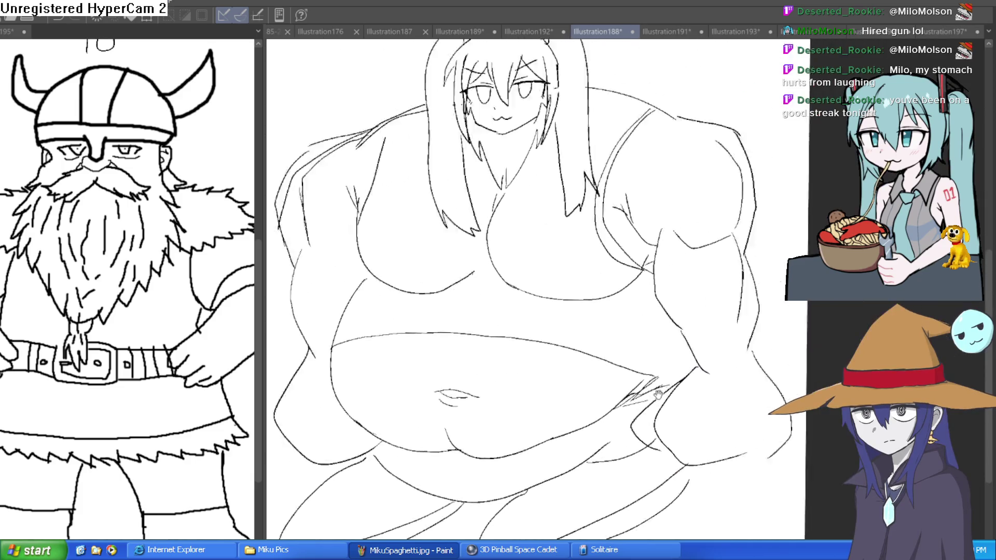
# Pan up to the upper body and zoom out to view the whole figure
pyautogui.moveTo(685, 354); pyautogui.dragTo(789, 318)
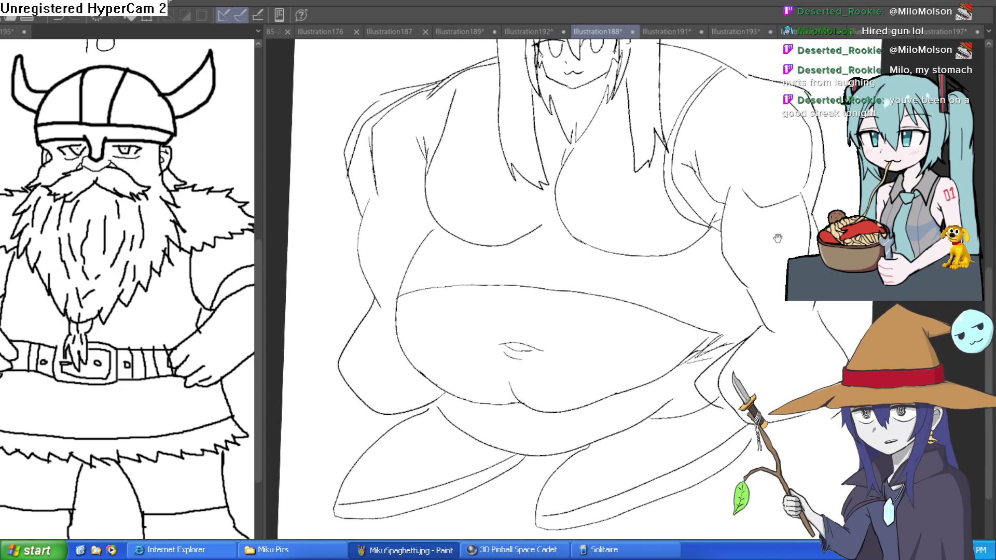
pyautogui.scroll(2, 364, 141)
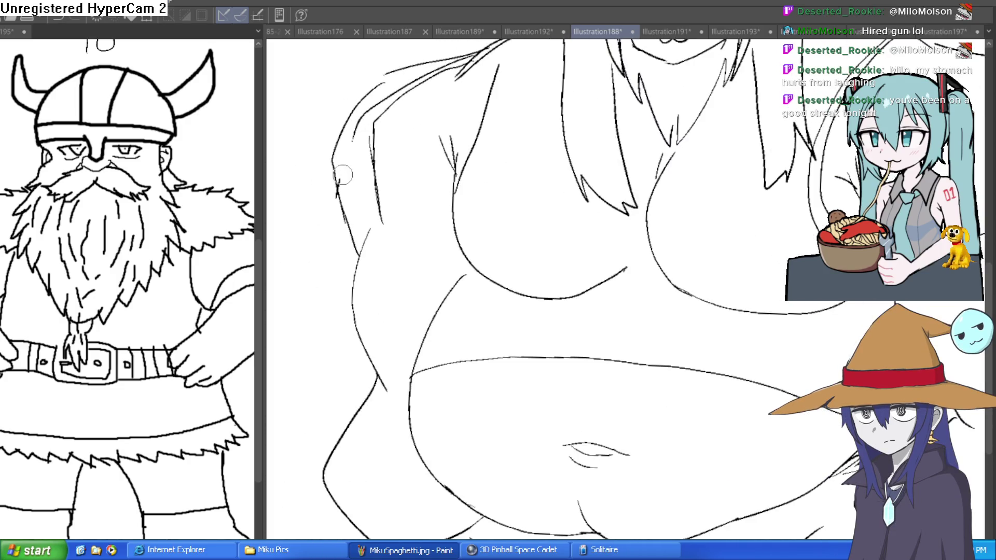
pyautogui.scroll(2, 476, 63)
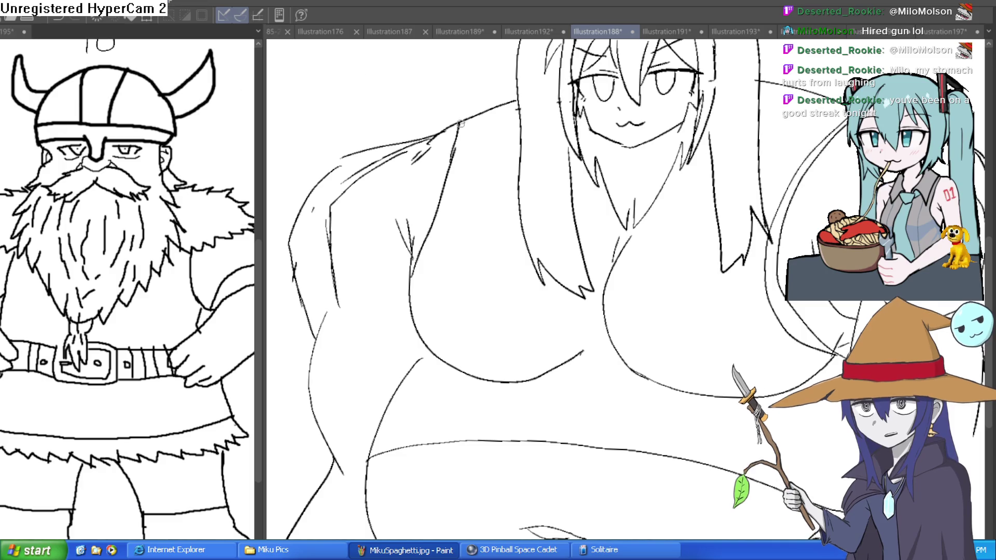
pyautogui.scroll(-2, 724, 205)
pyautogui.scroll(-1, 724, 205)
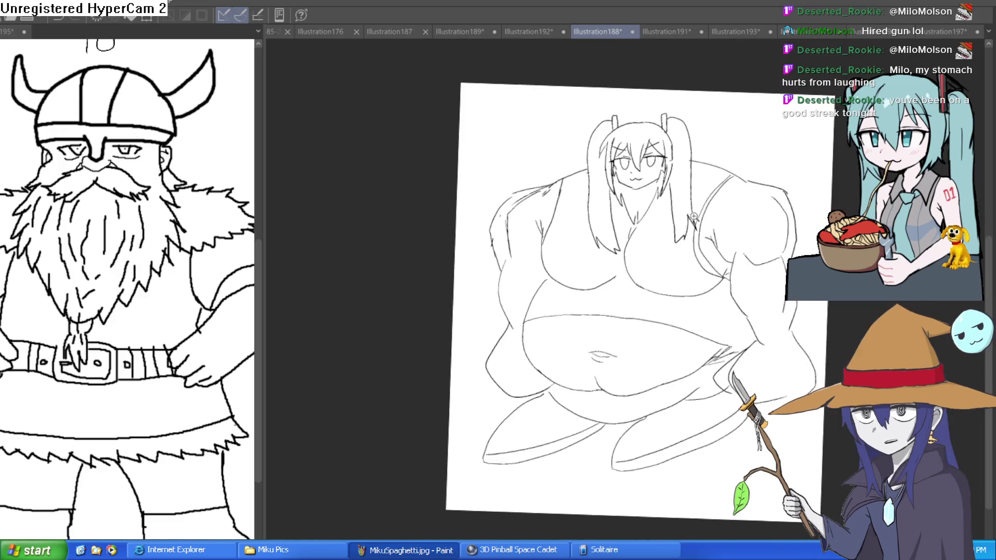
# Ink jagged hair strands along the left and right cheeks
pyautogui.scroll(5, 598, 176)
pyautogui.scroll(1, 652, 260)
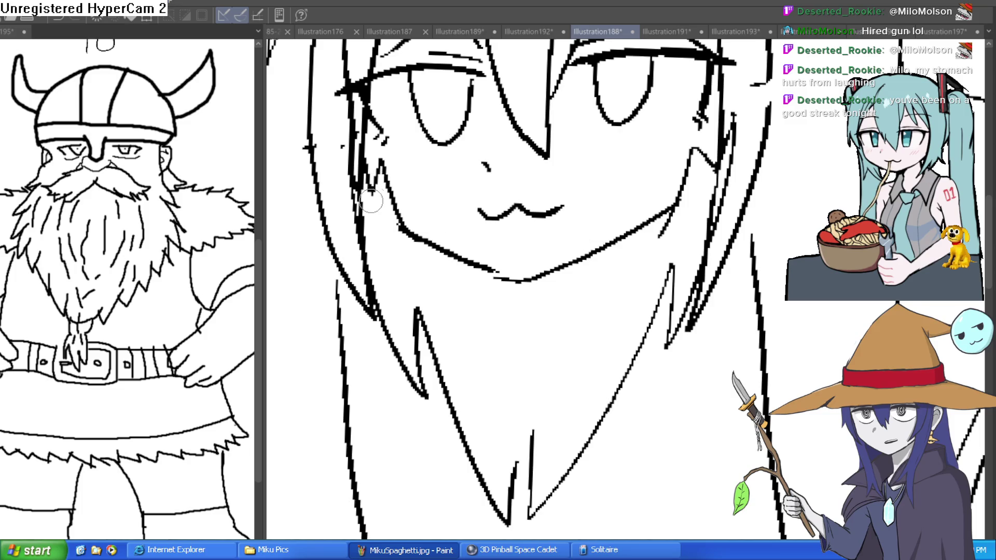
pyautogui.moveTo(385, 156)
pyautogui.mouseDown()
pyautogui.moveTo(411, 232)
pyautogui.moveTo(440, 229)
pyautogui.moveTo(407, 247)
pyautogui.moveTo(384, 176)
pyautogui.mouseUp()
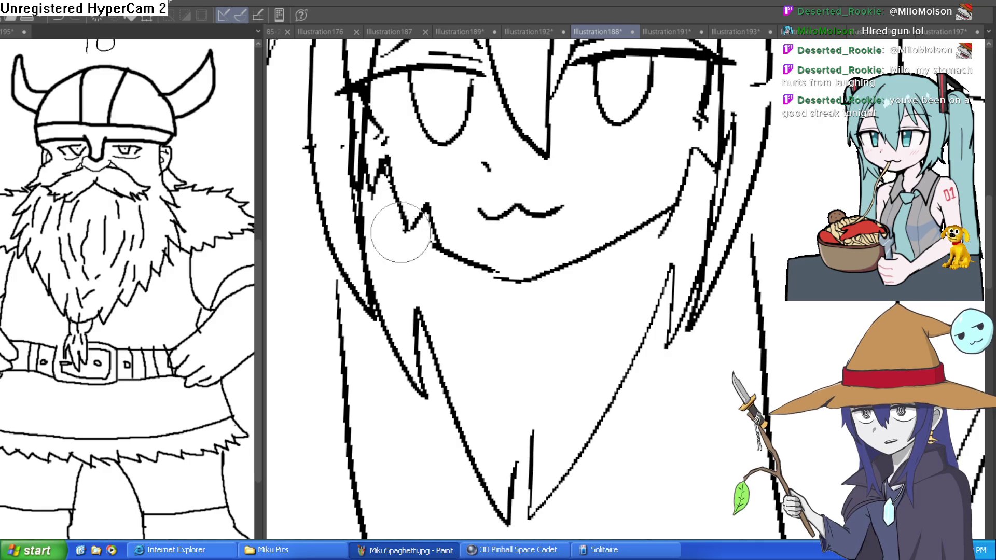
pyautogui.moveTo(422, 149); pyautogui.dragTo(395, 122)
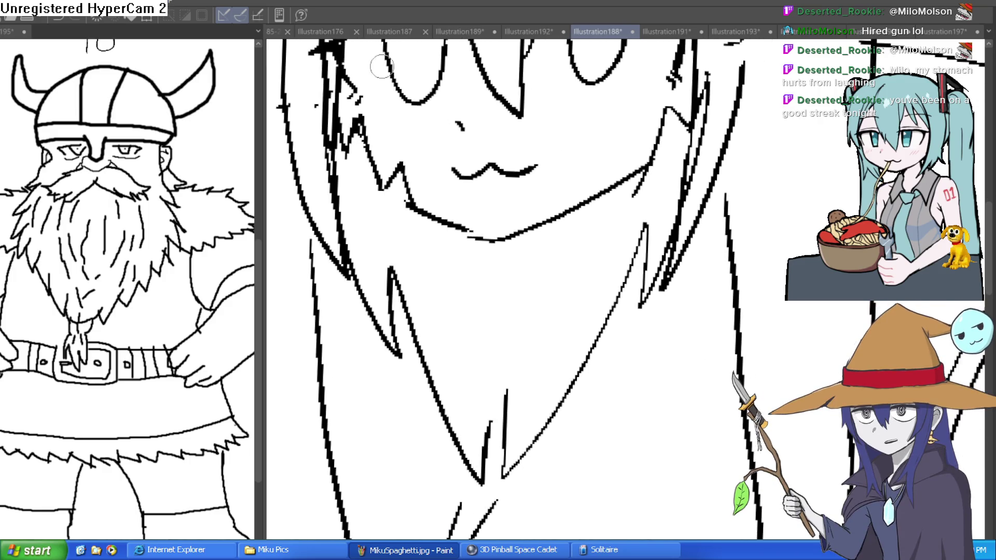
pyautogui.moveTo(602, 184); pyautogui.dragTo(648, 166)
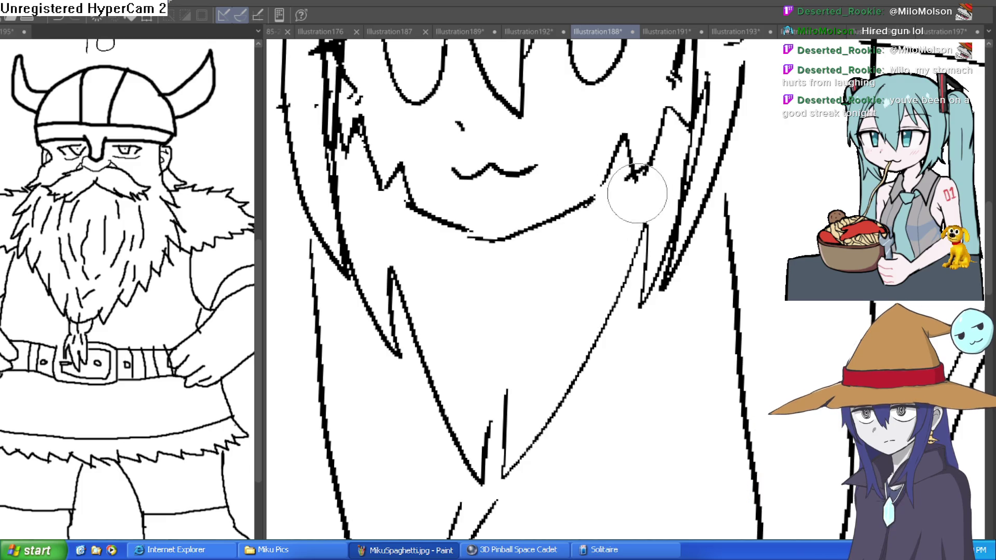
# Draw a pointed hair lock below the chin with extra strands beside it
pyautogui.scroll(-5, 747, 193)
pyautogui.scroll(-1, 752, 195)
pyautogui.scroll(2, 722, 218)
pyautogui.scroll(1, 721, 218)
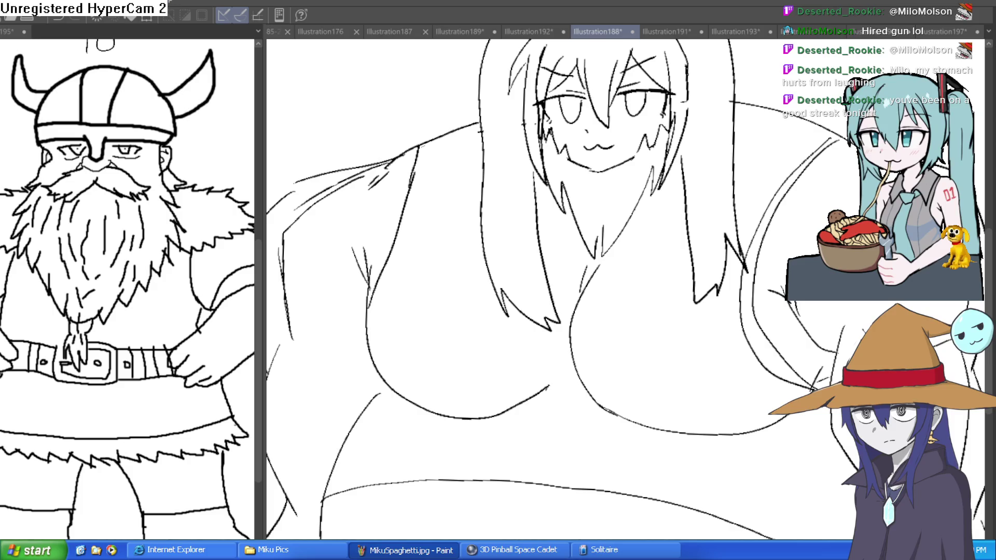
pyautogui.scroll(2, 682, 188)
pyautogui.moveTo(638, 151)
pyautogui.mouseDown()
pyautogui.moveTo(609, 228)
pyautogui.moveTo(570, 284)
pyautogui.moveTo(526, 276)
pyautogui.mouseUp()
pyautogui.moveTo(493, 217); pyautogui.dragTo(484, 278)
pyautogui.moveTo(506, 241); pyautogui.dragTo(518, 268)
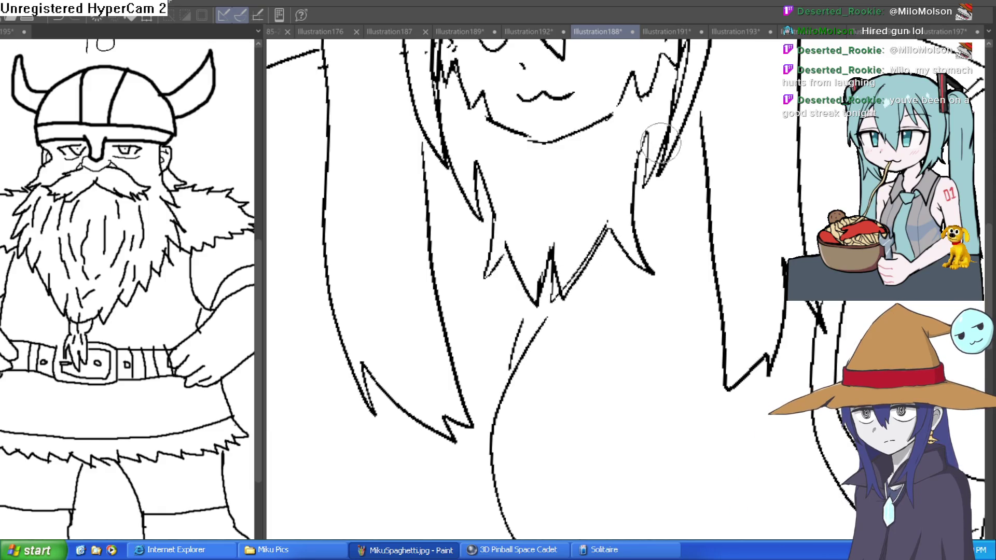
# Zoom out and tilt the page to frame the whole figure around the head
pyautogui.scroll(-3, 722, 213)
pyautogui.scroll(-2, 726, 214)
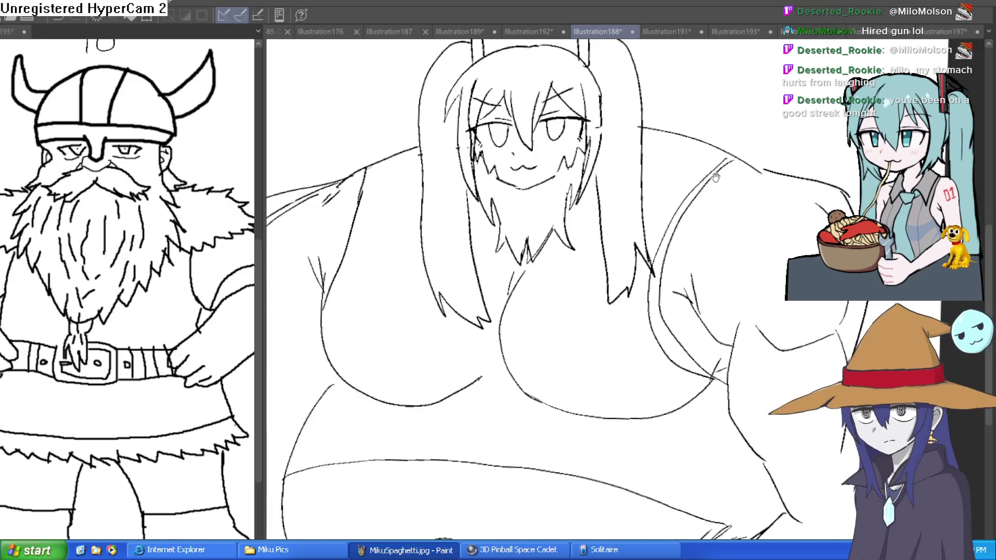
pyautogui.scroll(-2, 725, 214)
pyautogui.moveTo(732, 202)
pyautogui.mouseDown()
pyautogui.moveTo(744, 218)
pyautogui.moveTo(659, 132)
pyautogui.mouseUp()
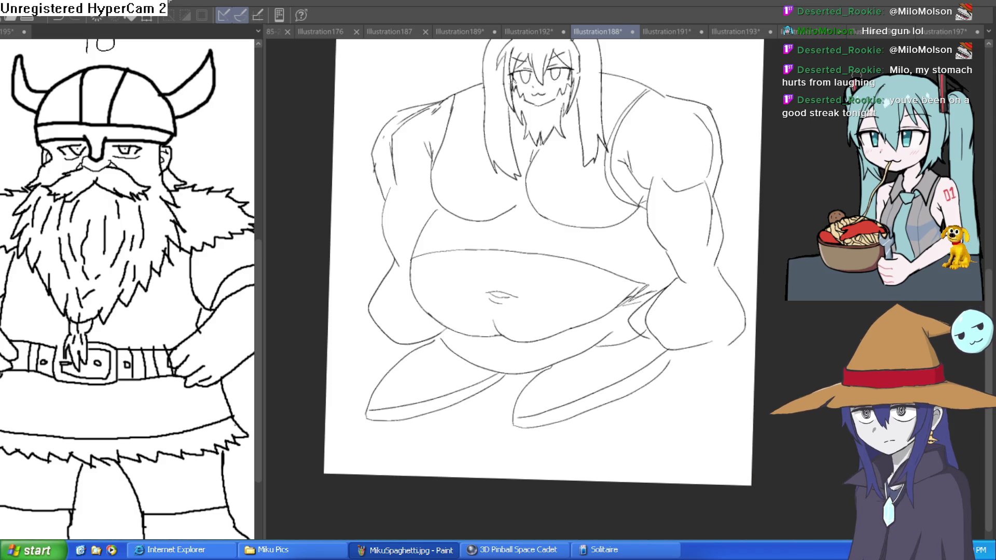
pyautogui.moveTo(633, 46); pyautogui.dragTo(604, 147)
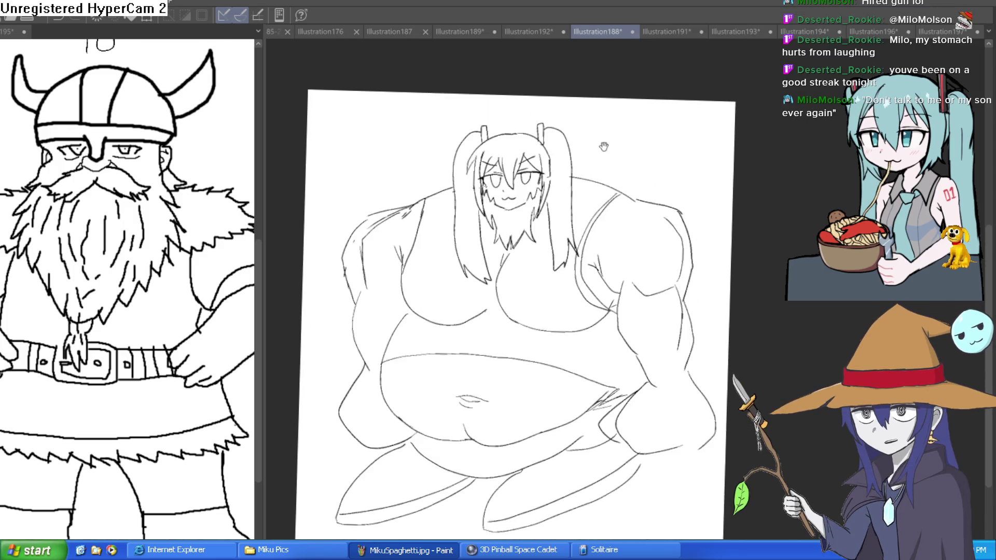
pyautogui.scroll(3, 604, 147)
pyautogui.scroll(-1, 647, 165)
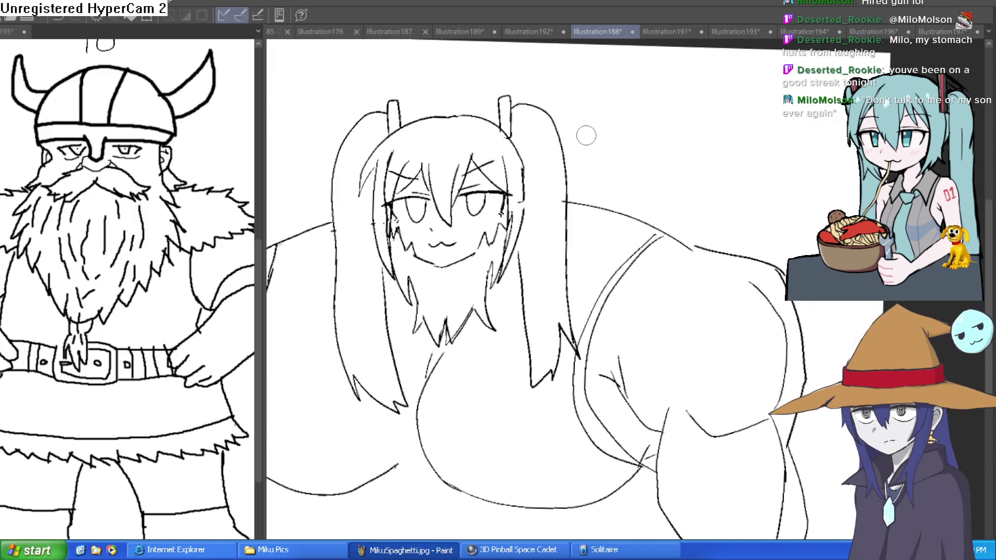
pyautogui.moveTo(694, 175); pyautogui.dragTo(610, 150)
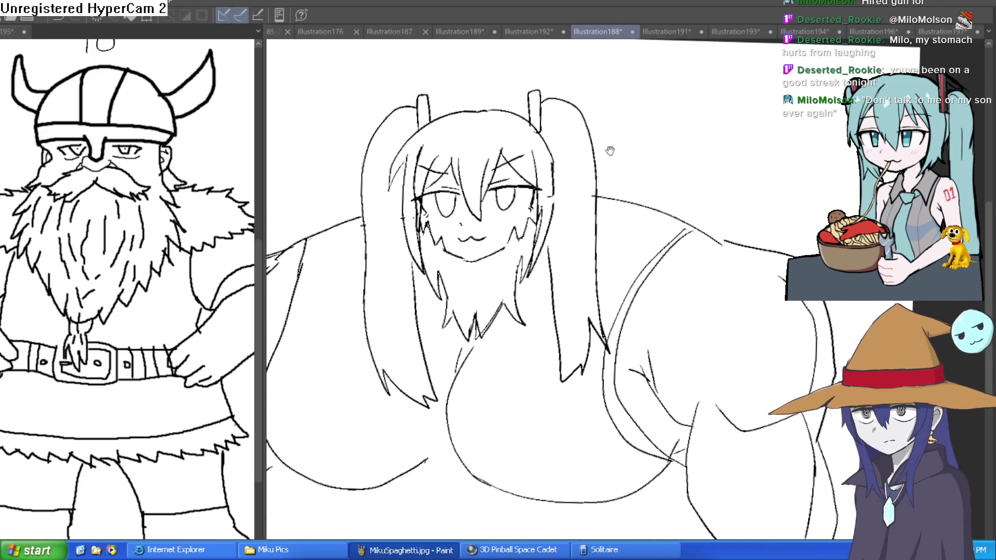
pyautogui.scroll(-1, 524, 133)
pyautogui.scroll(-1, 525, 134)
pyautogui.scroll(-1, 525, 134)
pyautogui.scroll(-1, 524, 133)
pyautogui.click(535, 31)
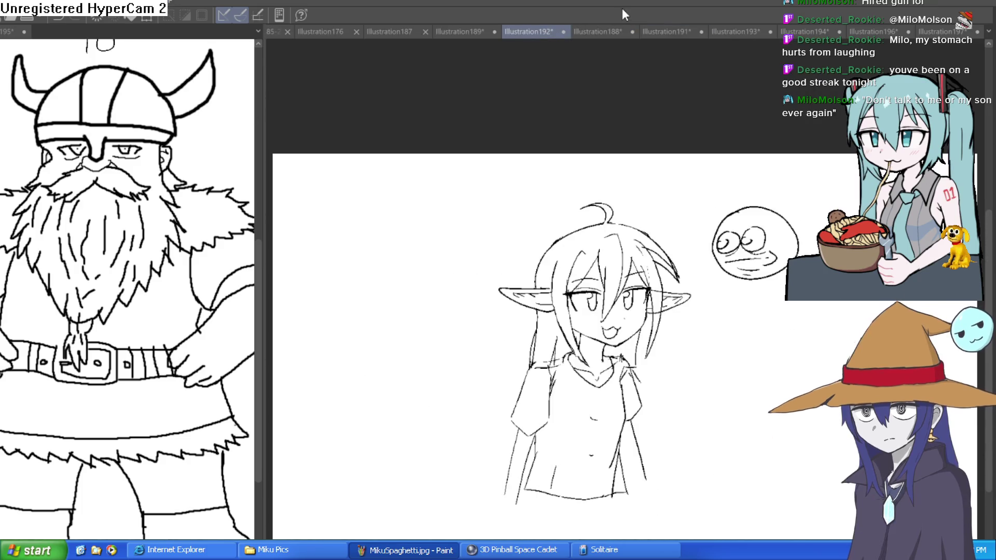
pyautogui.click(668, 31)
pyautogui.click(594, 32)
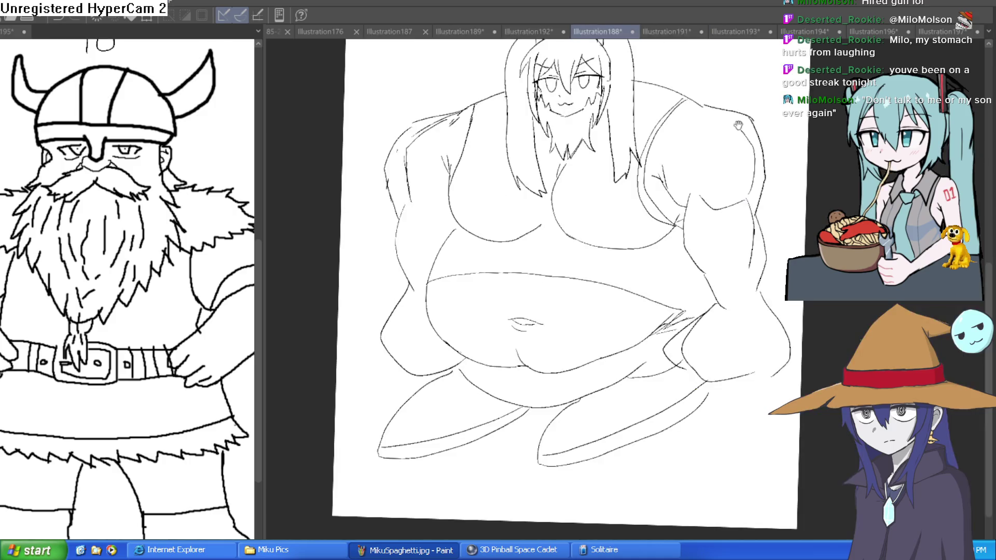
pyautogui.moveTo(716, 213); pyautogui.dragTo(664, 226)
pyautogui.scroll(3, 522, 151)
pyautogui.scroll(-3, 521, 151)
pyautogui.moveTo(596, 156)
pyautogui.mouseDown()
pyautogui.moveTo(685, 192)
pyautogui.moveTo(667, 179)
pyautogui.mouseUp()
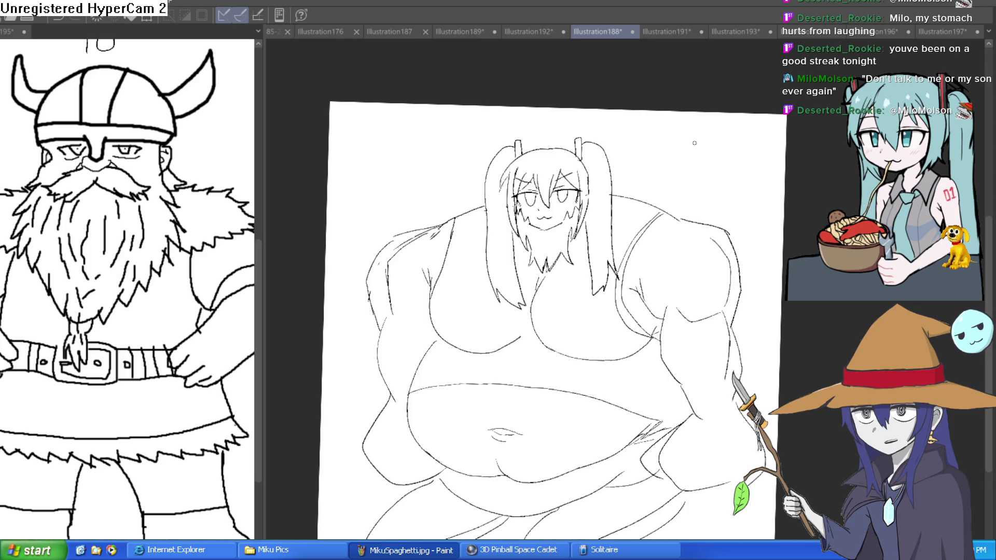
pyautogui.scroll(3, 603, 198)
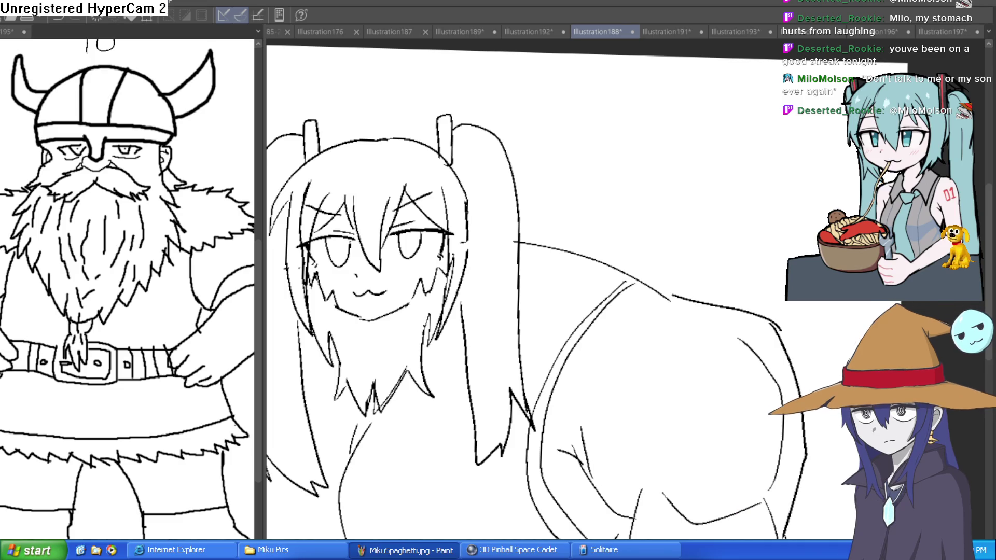
pyautogui.moveTo(569, 151)
pyautogui.mouseDown()
pyautogui.moveTo(522, 145)
pyautogui.moveTo(547, 208)
pyautogui.moveTo(528, 239)
pyautogui.mouseUp()
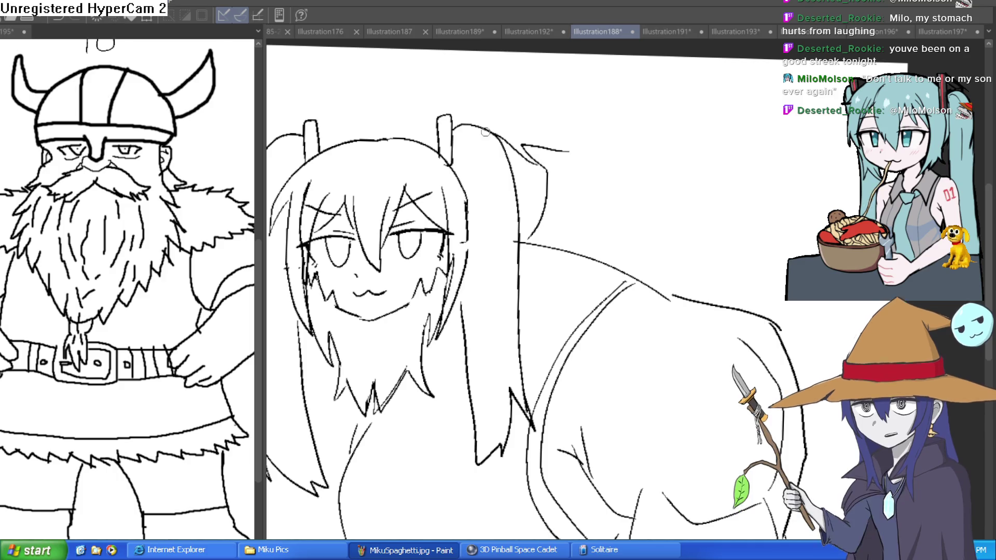
# Draw the wizard's collar and round head behind her shoulder, sketching a pointed hat
pyautogui.moveTo(546, 168); pyautogui.dragTo(520, 184)
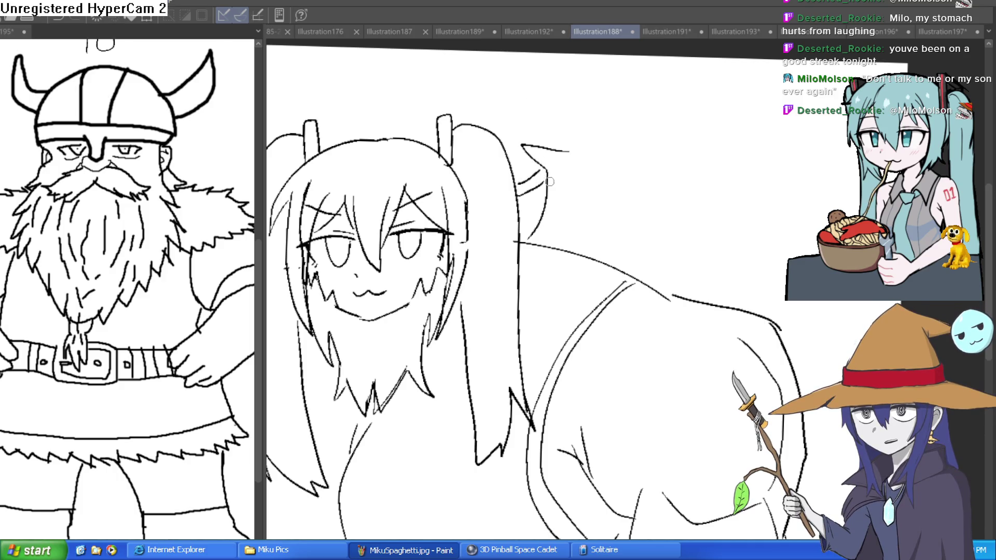
pyautogui.moveTo(673, 181)
pyautogui.mouseDown()
pyautogui.moveTo(614, 159)
pyautogui.moveTo(606, 274)
pyautogui.mouseUp()
pyautogui.moveTo(689, 194); pyautogui.dragTo(670, 292)
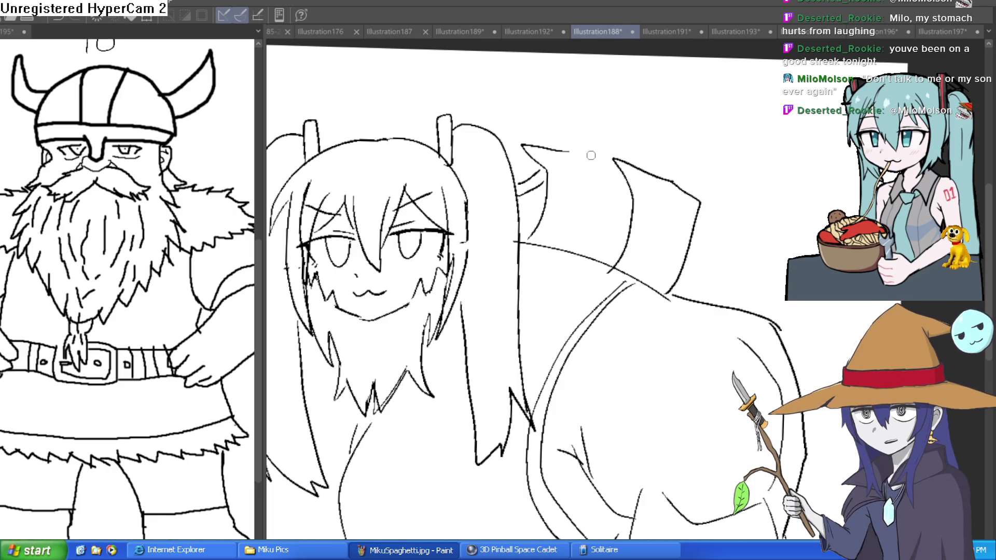
pyautogui.moveTo(625, 210); pyautogui.dragTo(685, 188)
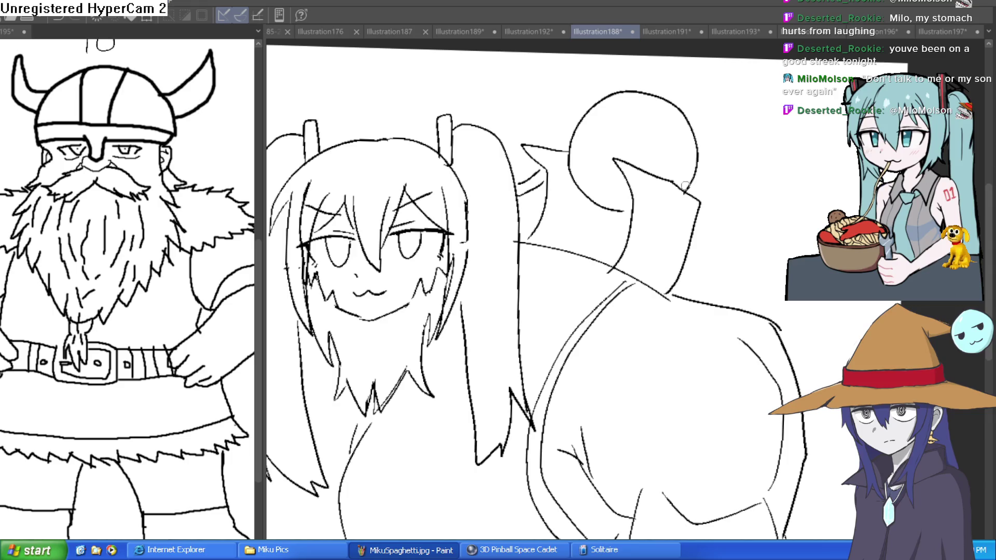
pyautogui.moveTo(569, 103)
pyautogui.mouseDown()
pyautogui.moveTo(756, 156)
pyautogui.moveTo(709, 115)
pyautogui.moveTo(566, 162)
pyautogui.moveTo(559, 190)
pyautogui.moveTo(516, 156)
pyautogui.moveTo(594, 159)
pyautogui.moveTo(654, 210)
pyautogui.moveTo(602, 166)
pyautogui.moveTo(675, 205)
pyautogui.moveTo(625, 174)
pyautogui.moveTo(583, 200)
pyautogui.moveTo(737, 241)
pyautogui.moveTo(802, 236)
pyautogui.moveTo(646, 244)
pyautogui.moveTo(768, 233)
pyautogui.moveTo(788, 244)
pyautogui.mouseUp()
# Ink the hat's peak and wide brim with a spiral tip, erasing a stray stroke
pyautogui.click(632, 155)
pyautogui.moveTo(580, 213)
pyautogui.mouseDown()
pyautogui.moveTo(577, 179)
pyautogui.moveTo(630, 106)
pyautogui.mouseUp()
pyautogui.moveTo(791, 236)
pyautogui.mouseDown()
pyautogui.moveTo(812, 123)
pyautogui.moveTo(657, 93)
pyautogui.mouseUp()
pyautogui.moveTo(753, 153)
pyautogui.mouseDown()
pyautogui.moveTo(716, 185)
pyautogui.moveTo(773, 146)
pyautogui.moveTo(729, 165)
pyautogui.mouseUp()
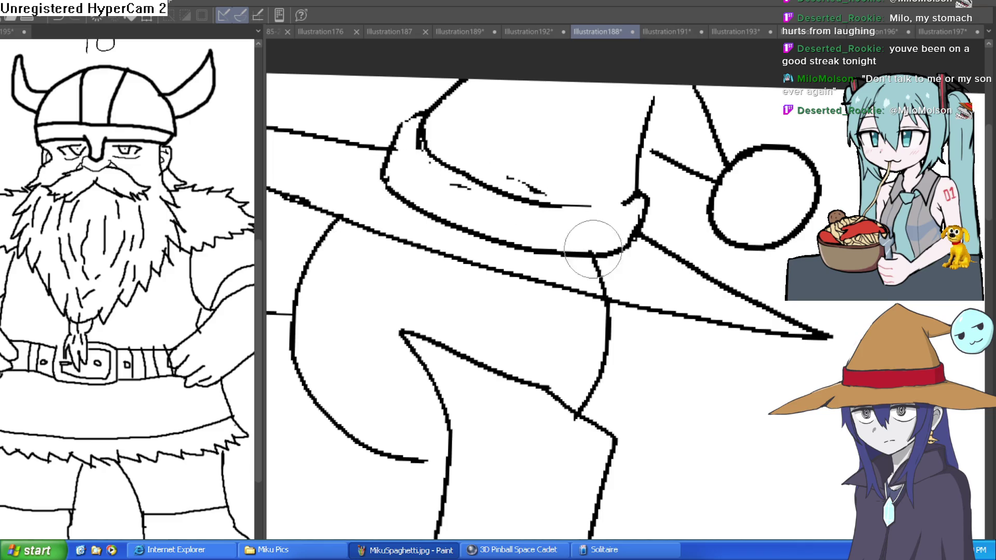
pyautogui.moveTo(598, 270)
pyautogui.mouseDown()
pyautogui.moveTo(548, 179)
pyautogui.moveTo(567, 148)
pyautogui.mouseUp()
pyautogui.scroll(3, 566, 148)
# Ink the hat band, the wizard's squinting eyes, nose and cheek lines
pyautogui.moveTo(496, 288); pyautogui.dragTo(436, 351)
pyautogui.moveTo(439, 353)
pyautogui.mouseDown()
pyautogui.moveTo(500, 295)
pyautogui.moveTo(467, 314)
pyautogui.moveTo(485, 298)
pyautogui.mouseUp()
pyautogui.moveTo(594, 205)
pyautogui.mouseDown()
pyautogui.moveTo(540, 262)
pyautogui.moveTo(607, 193)
pyautogui.moveTo(571, 228)
pyautogui.moveTo(550, 270)
pyautogui.mouseUp()
pyautogui.moveTo(620, 226)
pyautogui.mouseDown()
pyautogui.moveTo(563, 268)
pyautogui.moveTo(543, 270)
pyautogui.moveTo(475, 337)
pyautogui.mouseUp()
pyautogui.moveTo(521, 293); pyautogui.dragTo(515, 307)
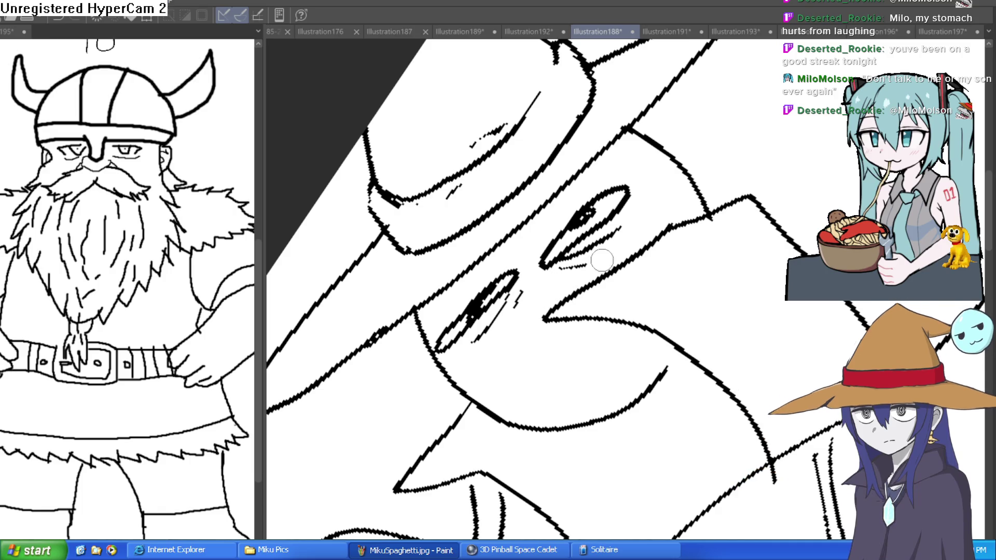
pyautogui.moveTo(573, 326)
pyautogui.mouseDown()
pyautogui.moveTo(529, 377)
pyautogui.moveTo(504, 346)
pyautogui.mouseUp()
# Draw the edge of the wizard's face, then level the page upright
pyautogui.scroll(-5, 571, 358)
pyautogui.moveTo(675, 363)
pyautogui.mouseDown()
pyautogui.moveTo(778, 402)
pyautogui.moveTo(634, 278)
pyautogui.mouseUp()
pyautogui.scroll(4, 643, 278)
pyautogui.scroll(2, 643, 278)
pyautogui.moveTo(519, 208)
pyautogui.mouseDown()
pyautogui.moveTo(468, 340)
pyautogui.moveTo(459, 214)
pyautogui.mouseUp()
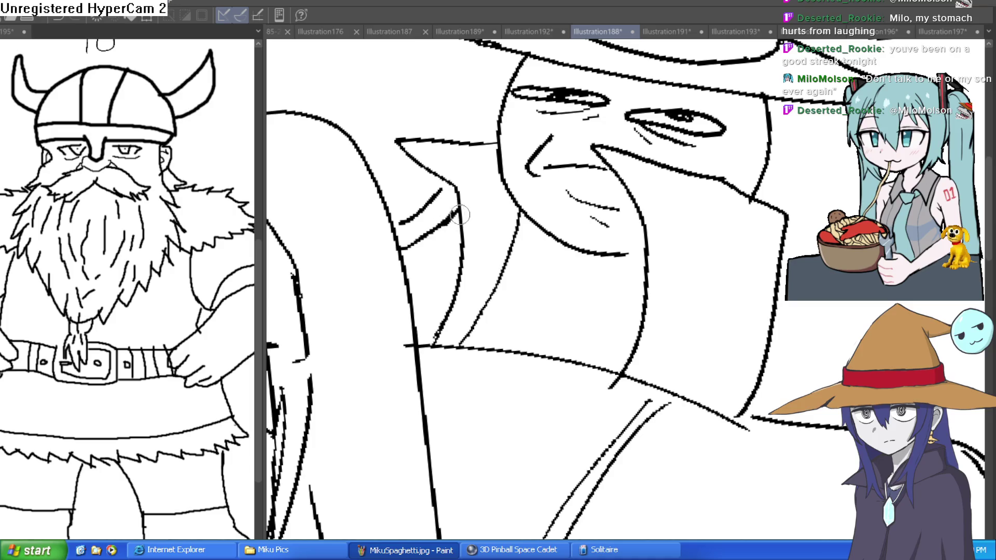
pyautogui.scroll(-2, 678, 182)
pyautogui.scroll(-2, 678, 186)
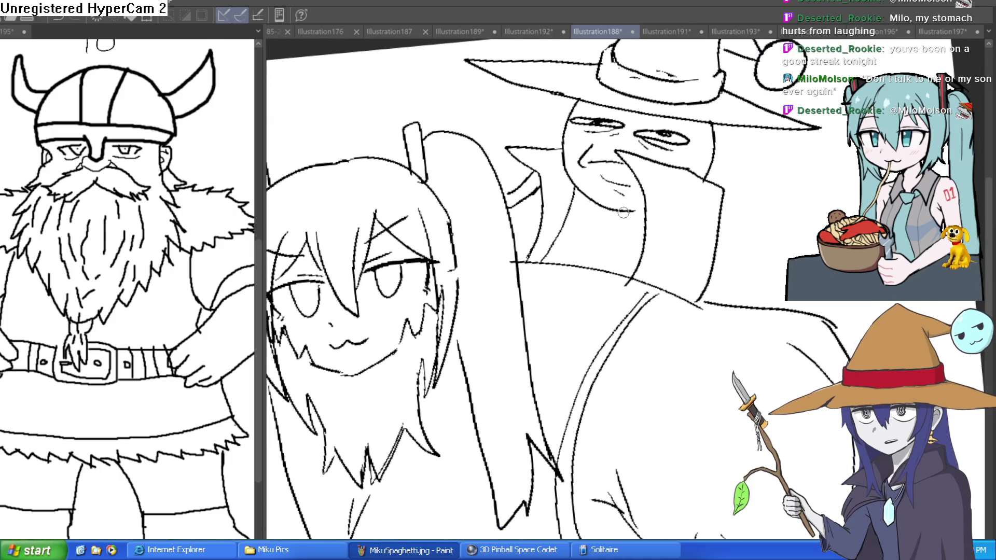
pyautogui.scroll(-2, 697, 207)
pyautogui.moveTo(697, 207)
pyautogui.mouseDown()
pyautogui.moveTo(678, 210)
pyautogui.moveTo(638, 157)
pyautogui.mouseUp()
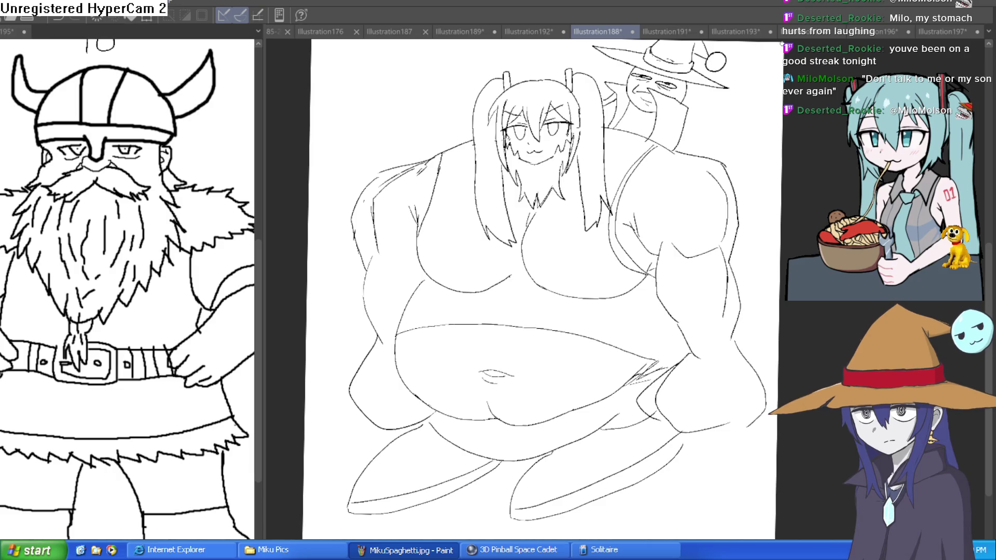
pyautogui.moveTo(264, 219); pyautogui.dragTo(130, 222)
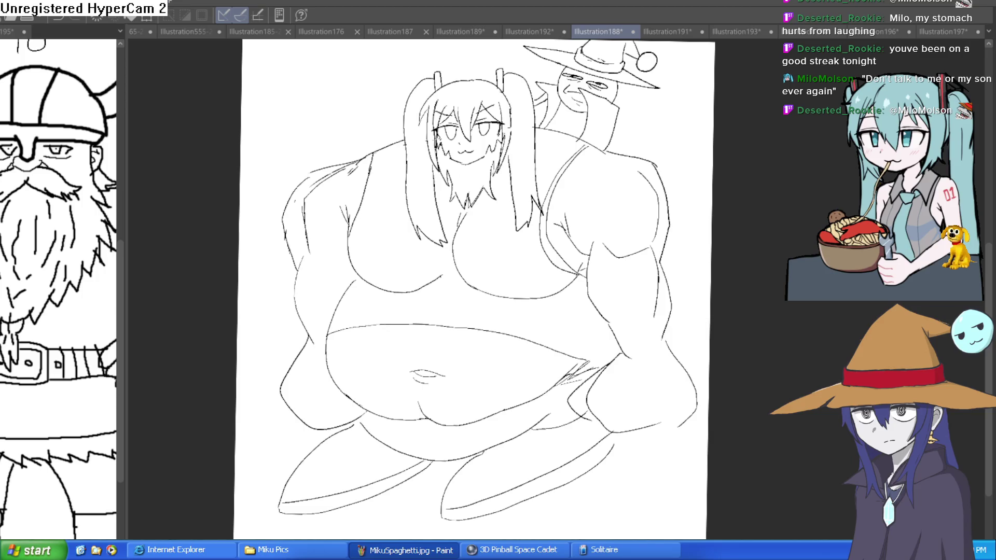
pyautogui.click(685, 27)
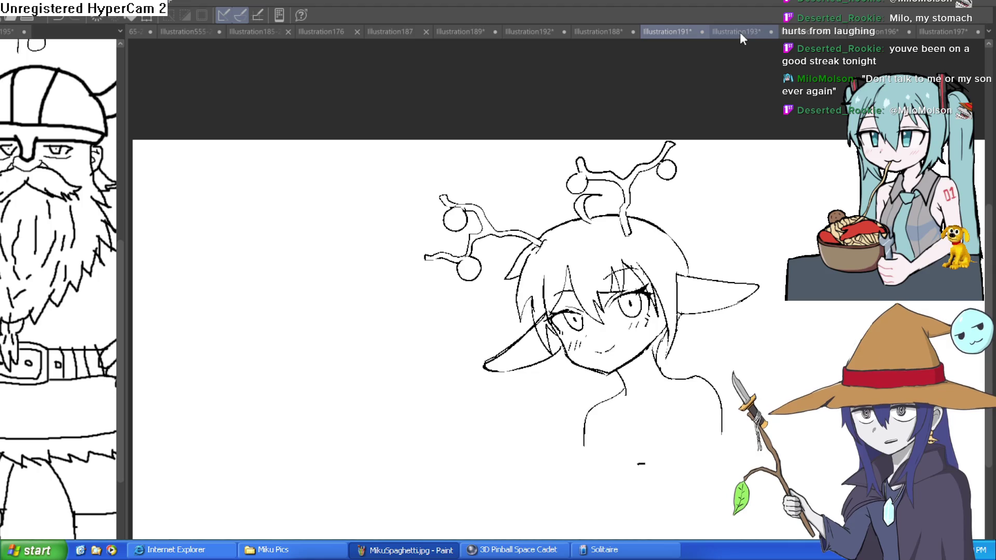
pyautogui.click(740, 31)
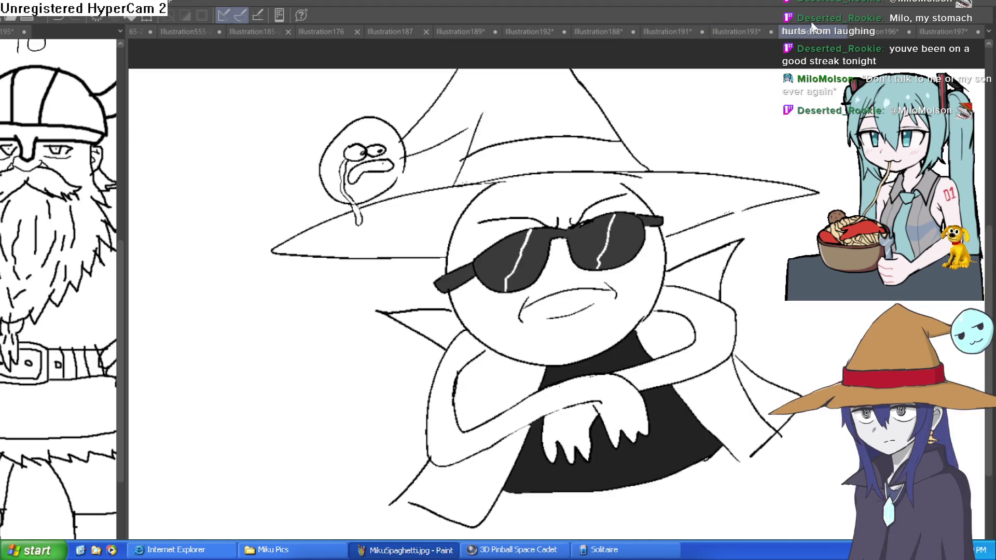
pyautogui.click(808, 32)
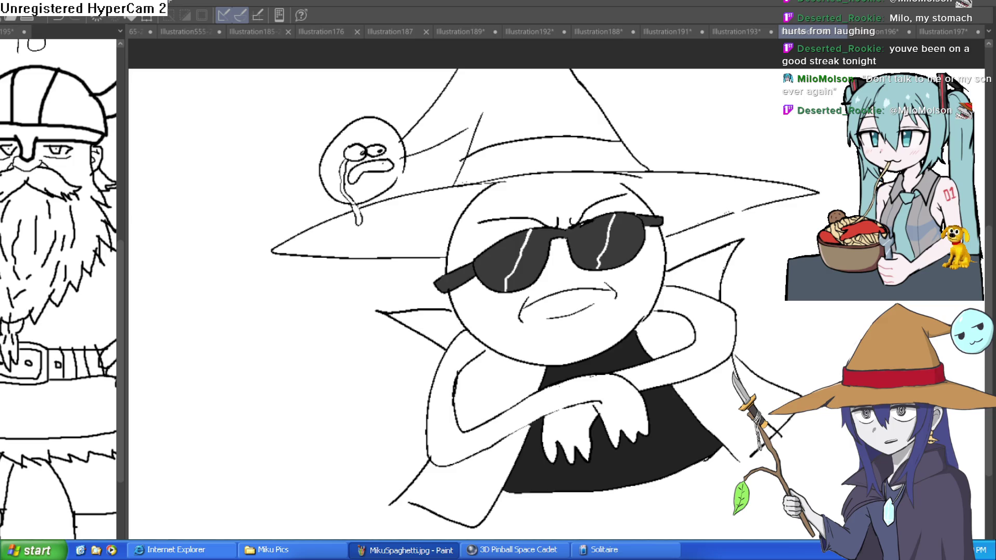
pyautogui.click(882, 32)
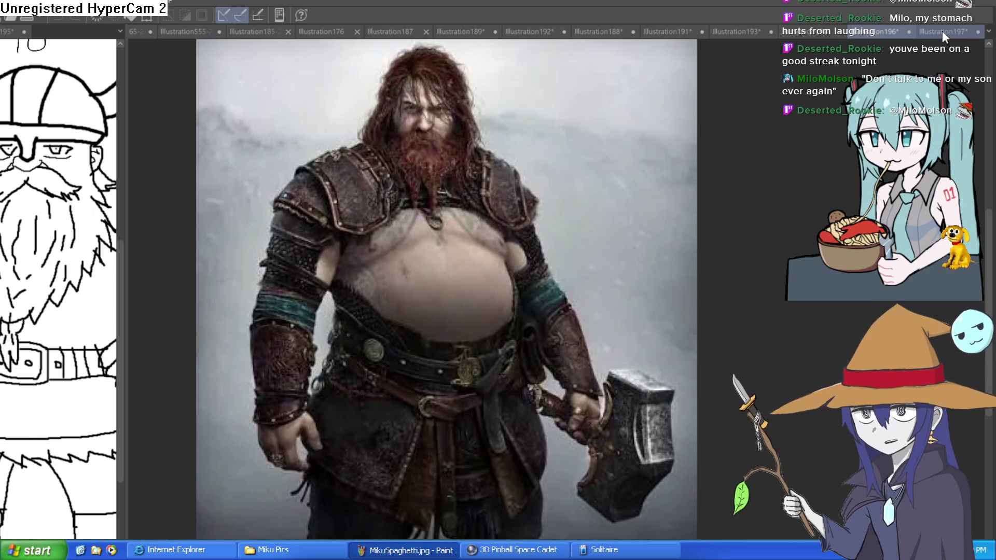
pyautogui.click(941, 30)
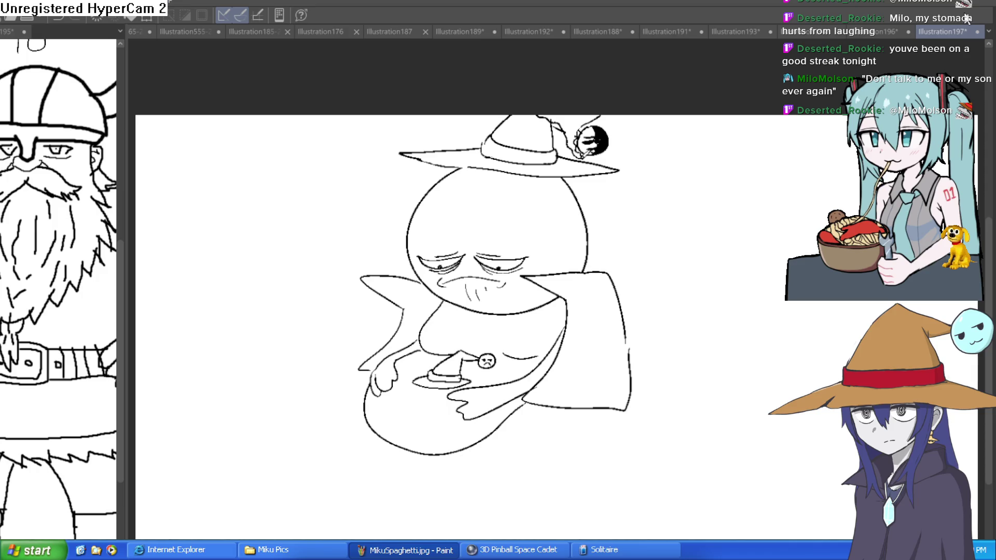
pyautogui.click(535, 31)
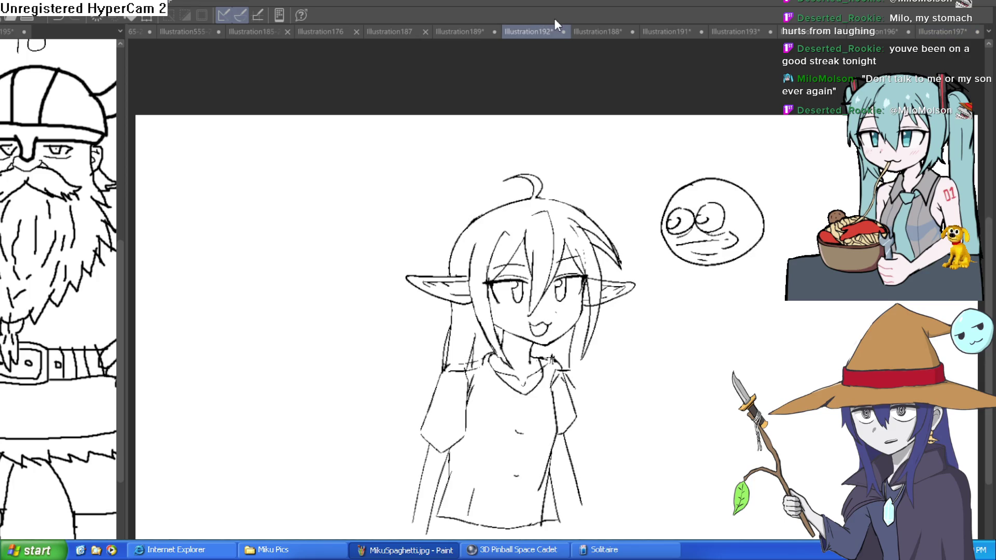
pyautogui.moveTo(567, 176); pyautogui.dragTo(561, 170)
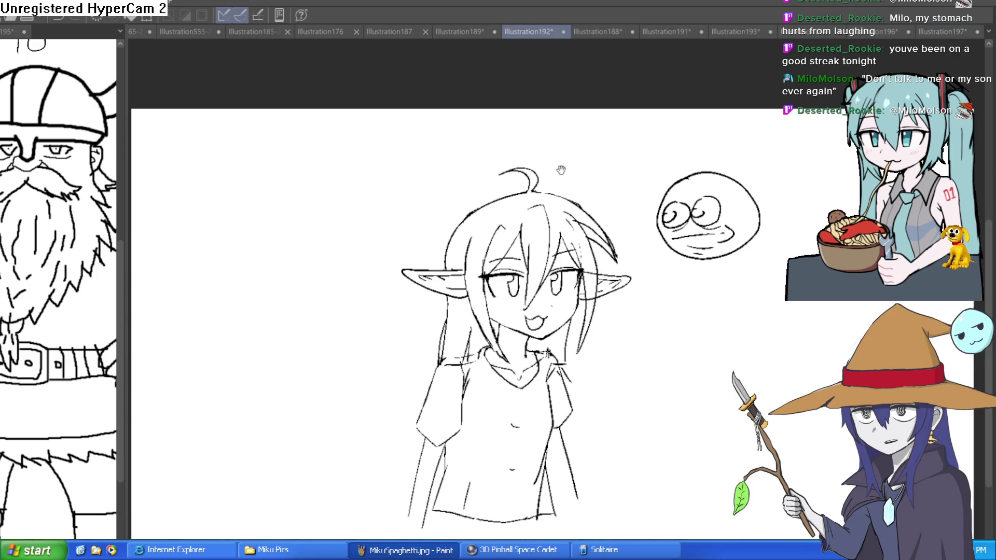
pyautogui.scroll(1, 561, 170)
pyautogui.scroll(2, 531, 145)
pyautogui.scroll(1, 531, 145)
pyautogui.scroll(1, 532, 145)
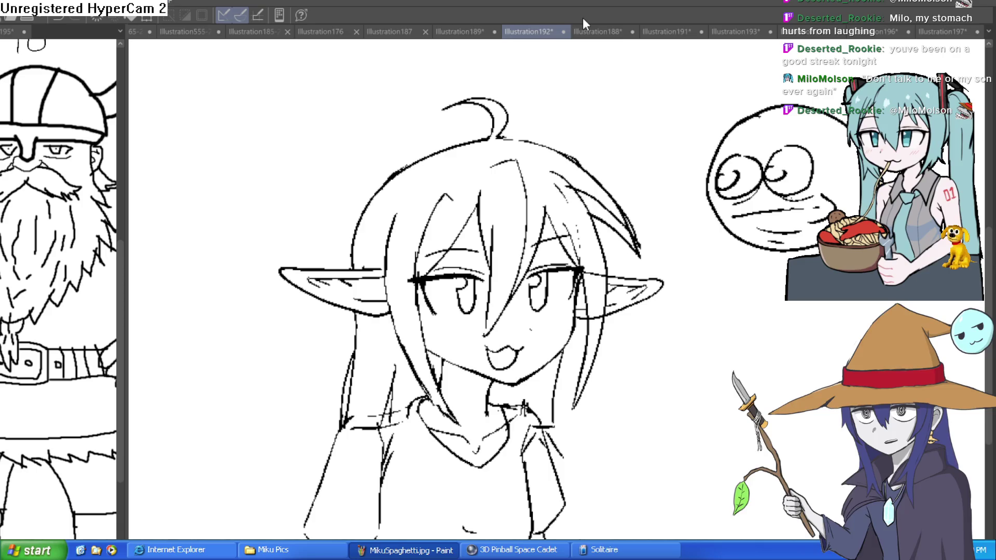
pyautogui.click(602, 31)
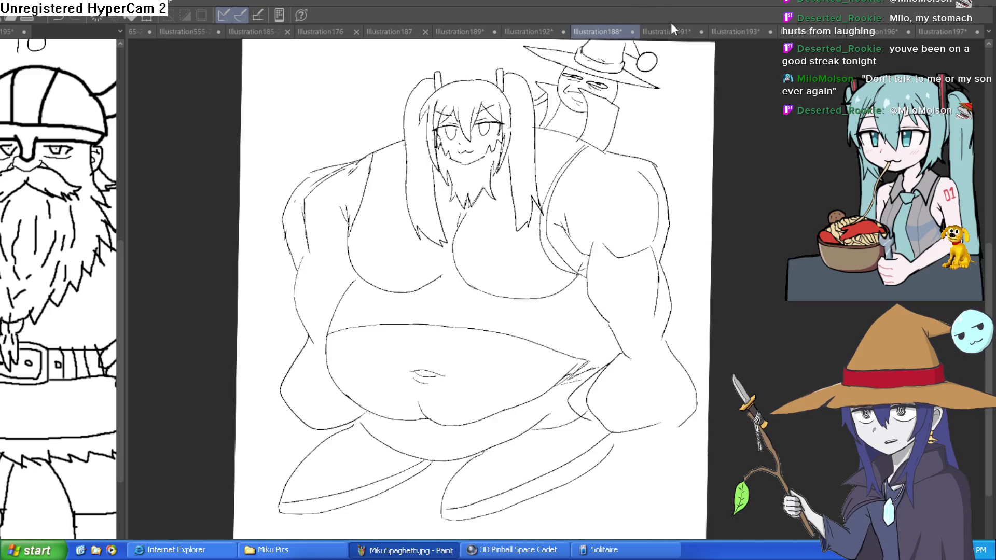
# Reposition the Illustration188 line art view, then switch to the Illustration191 antlered sketch
pyautogui.moveTo(652, 95); pyautogui.dragTo(653, 117)
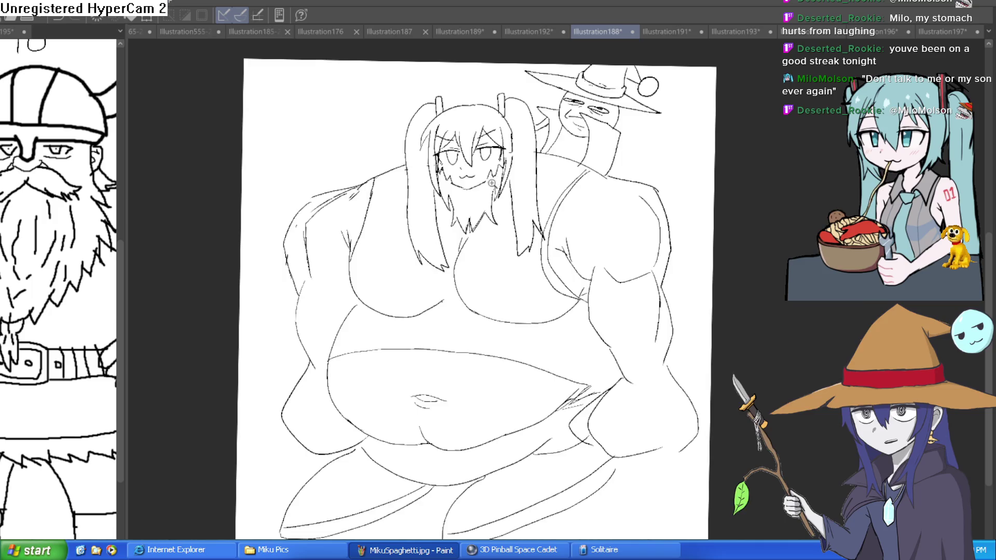
pyautogui.scroll(2, 492, 184)
pyautogui.scroll(-4, 492, 183)
pyautogui.moveTo(553, 188); pyautogui.dragTo(533, 162)
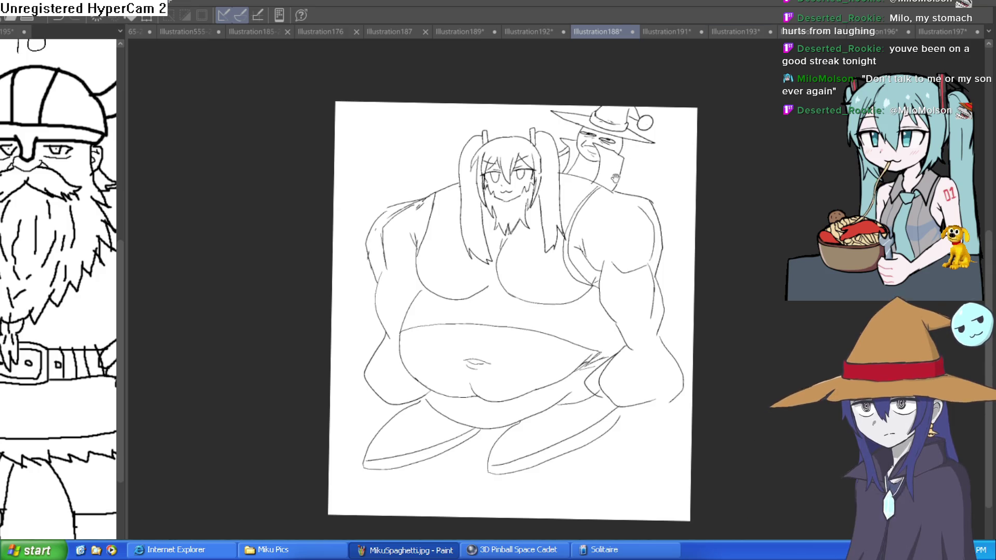
pyautogui.moveTo(615, 178); pyautogui.dragTo(616, 174)
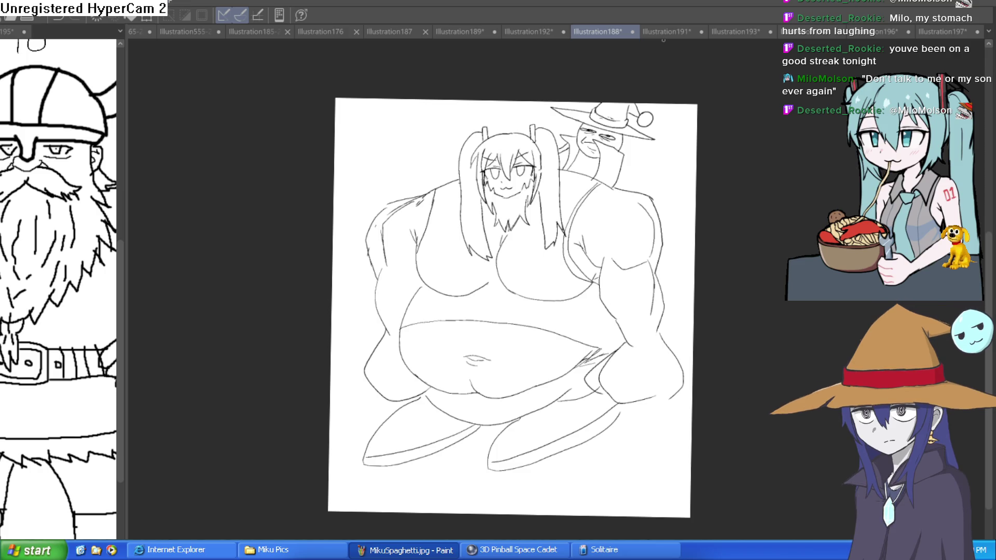
pyautogui.click(672, 31)
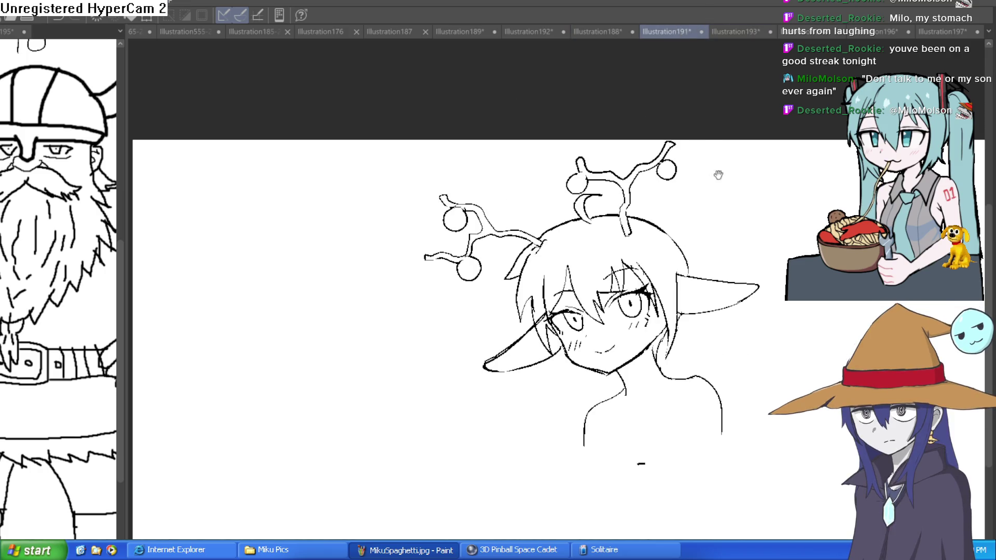
pyautogui.press('h')
pyautogui.press('h')
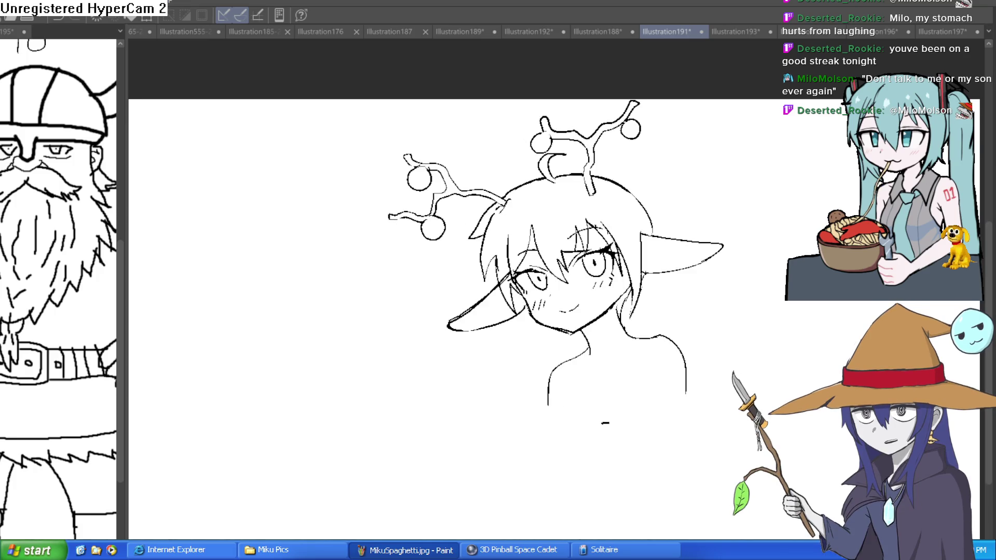
pyautogui.scroll(2, 728, 234)
pyautogui.moveTo(615, 207); pyautogui.dragTo(575, 218)
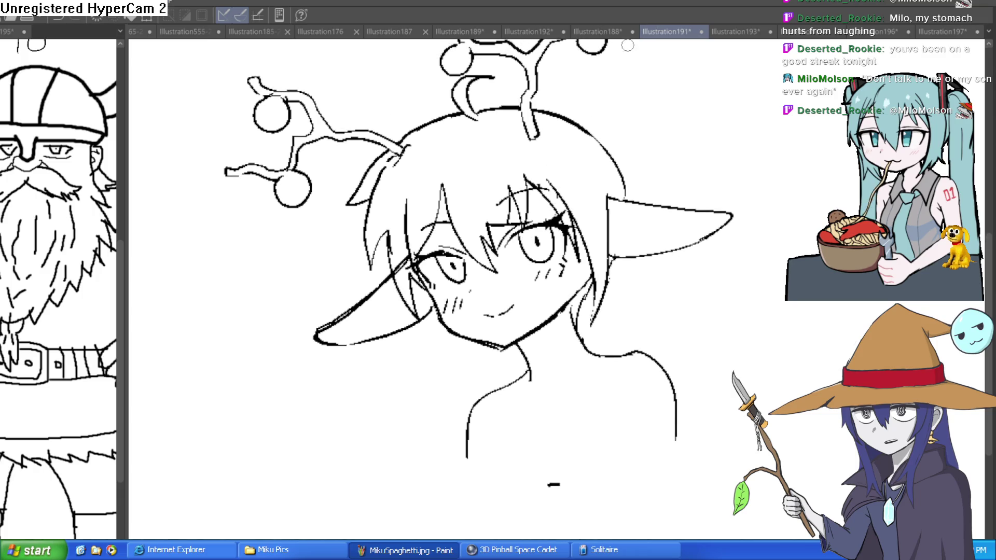
pyautogui.scroll(3, 671, 182)
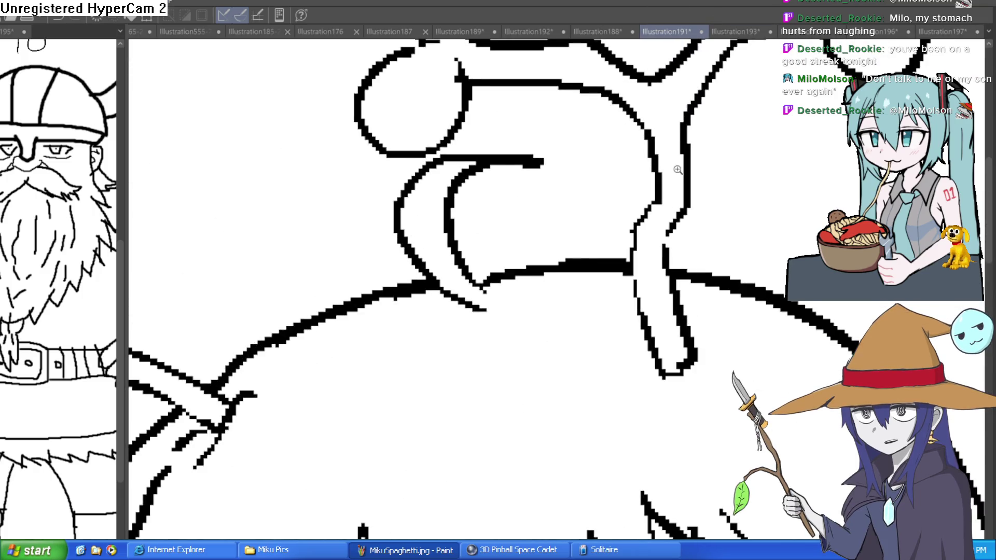
pyautogui.scroll(-2, 692, 217)
pyautogui.scroll(-2, 692, 217)
pyautogui.scroll(-1, 763, 215)
pyautogui.click(747, 32)
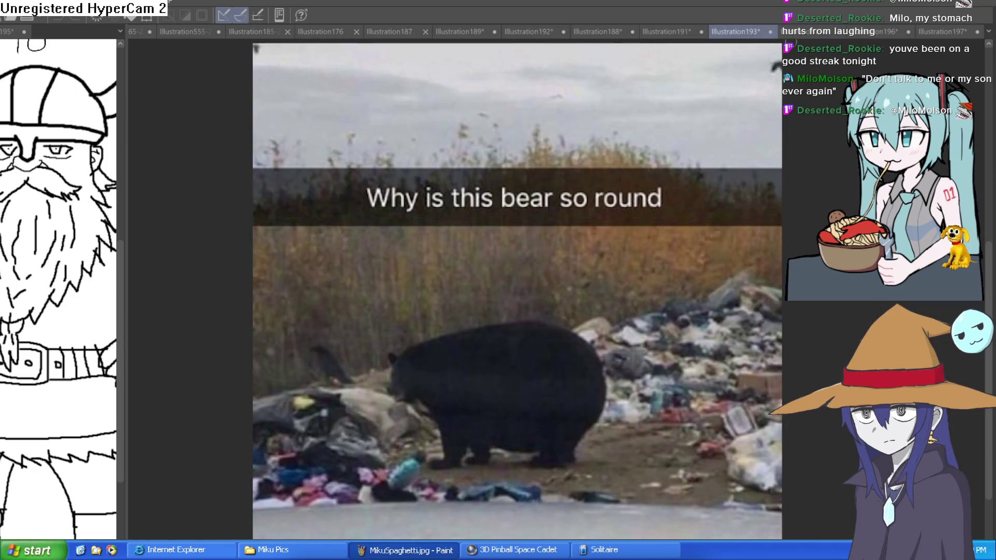
pyautogui.click(815, 32)
pyautogui.click(879, 31)
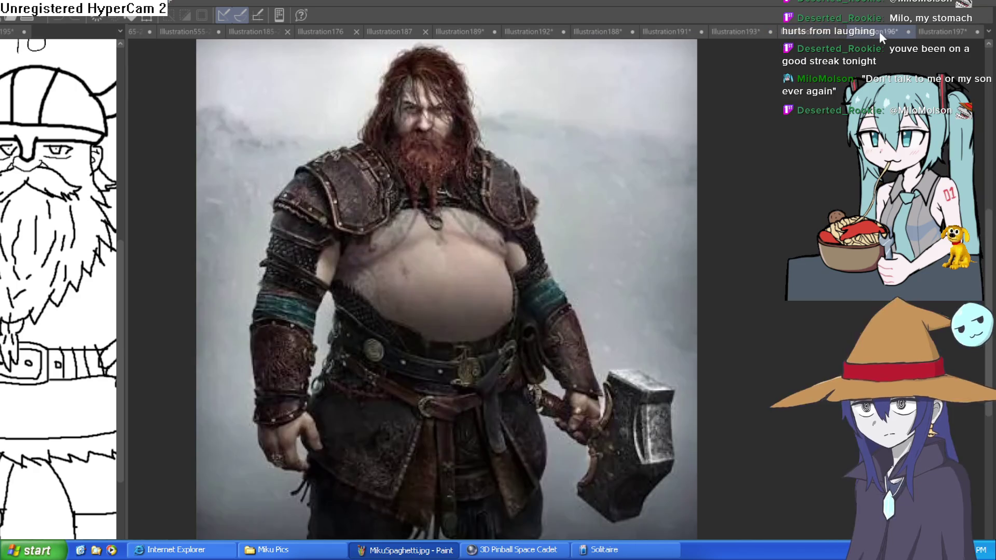
pyautogui.click(939, 31)
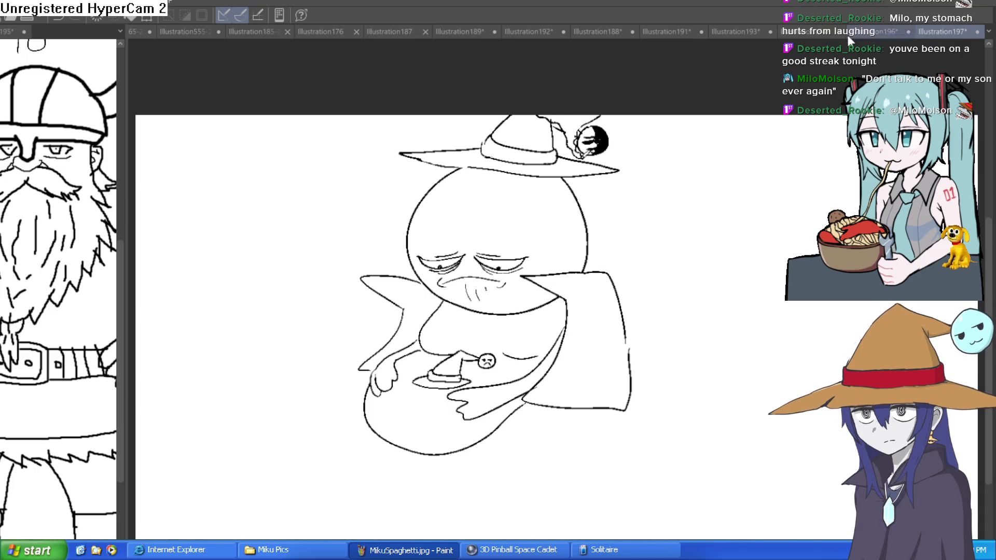
pyautogui.click(660, 31)
pyautogui.moveTo(685, 206); pyautogui.dragTo(647, 170)
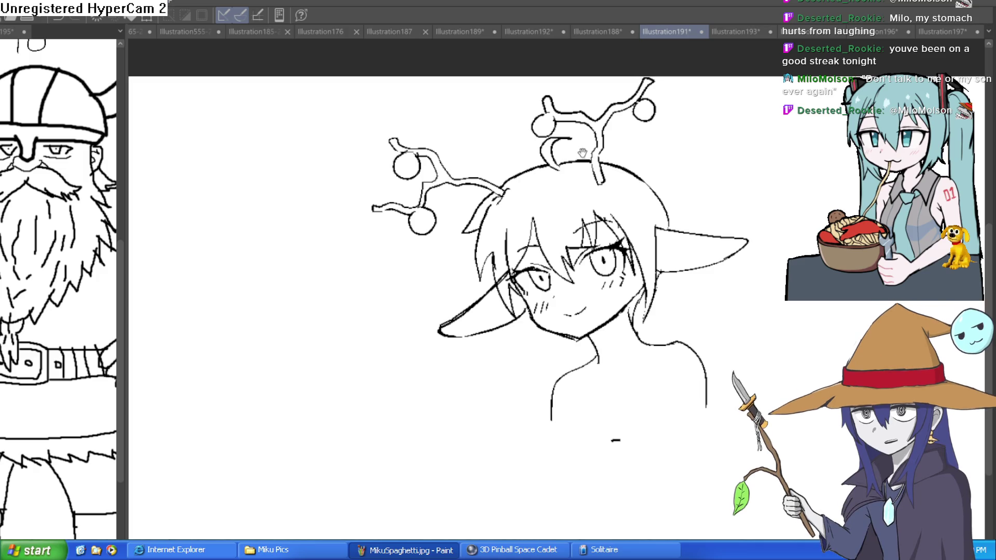
pyautogui.moveTo(584, 149); pyautogui.dragTo(587, 162)
pyautogui.scroll(2, 586, 161)
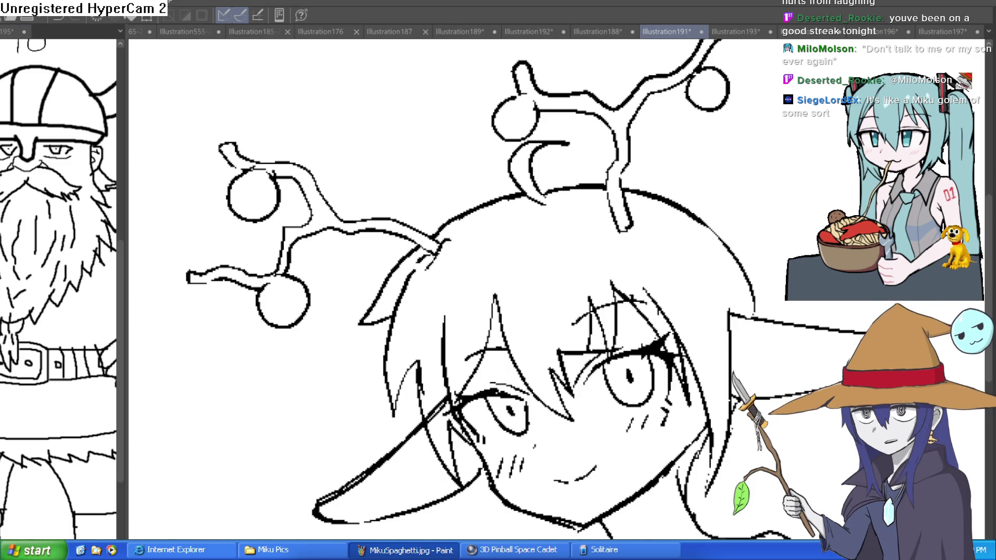
# Return to Illustration188, reset its rotation with Ctrl+0, and flip it horizontally and back
pyautogui.click(594, 35)
pyautogui.scroll(2, 506, 169)
pyautogui.scroll(1, 503, 207)
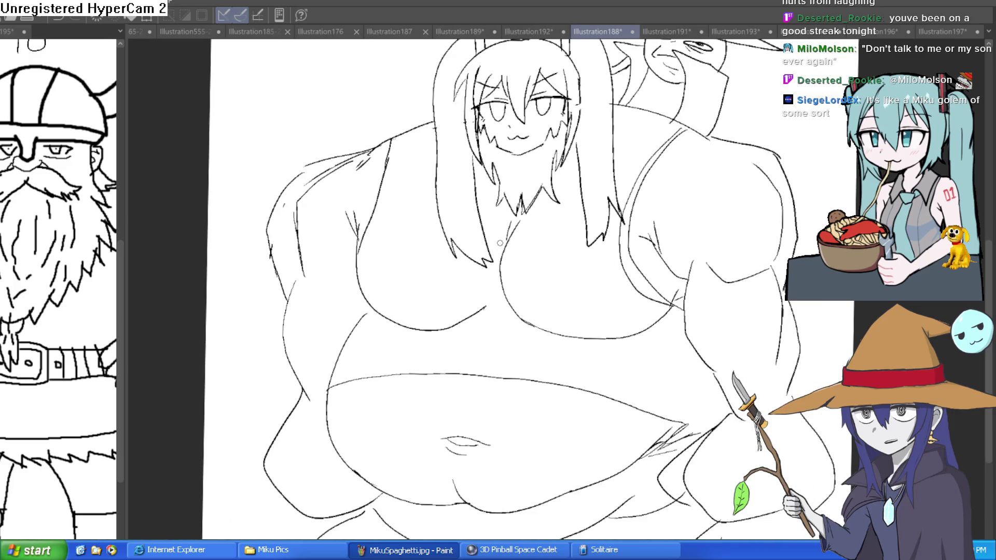
pyautogui.scroll(-2, 501, 234)
pyautogui.scroll(1, 499, 242)
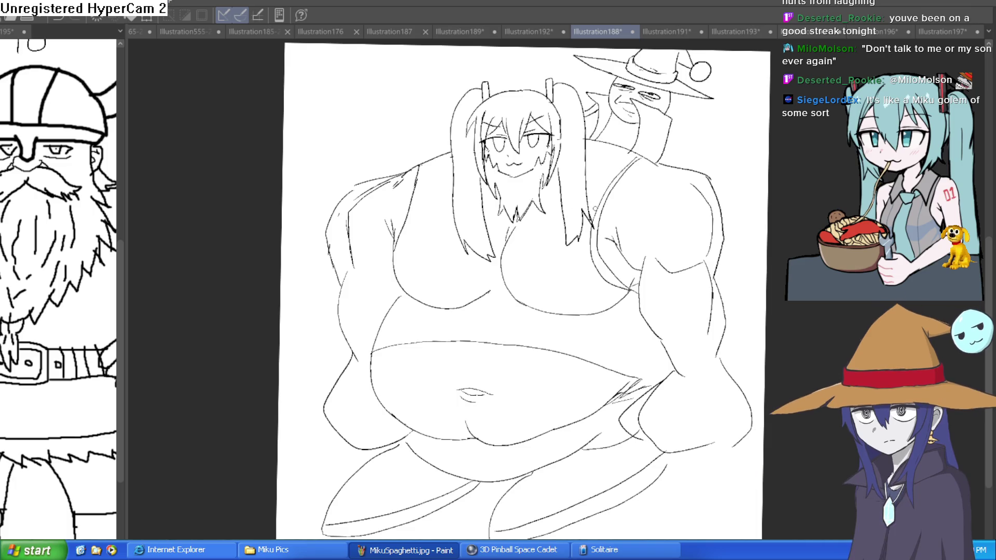
pyautogui.moveTo(595, 209); pyautogui.dragTo(548, 215)
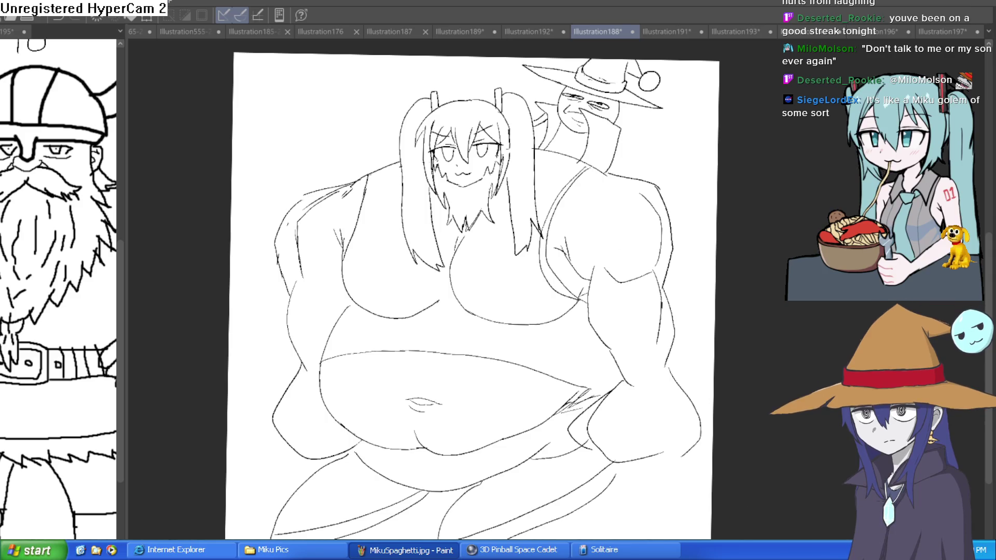
pyautogui.hotkey('ctrl', '0')
pyautogui.press('h')
pyautogui.press('h')
pyautogui.press('h')
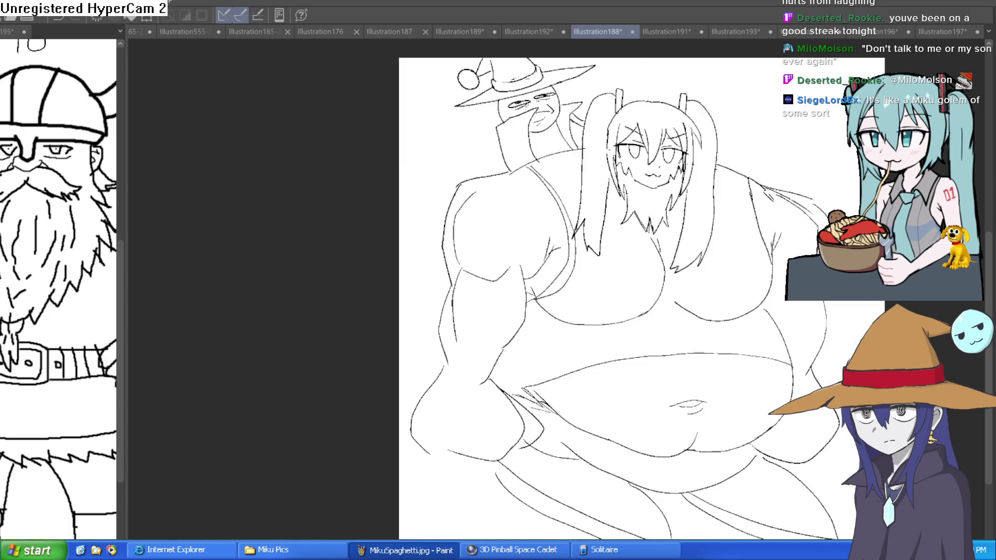
pyautogui.press('h')
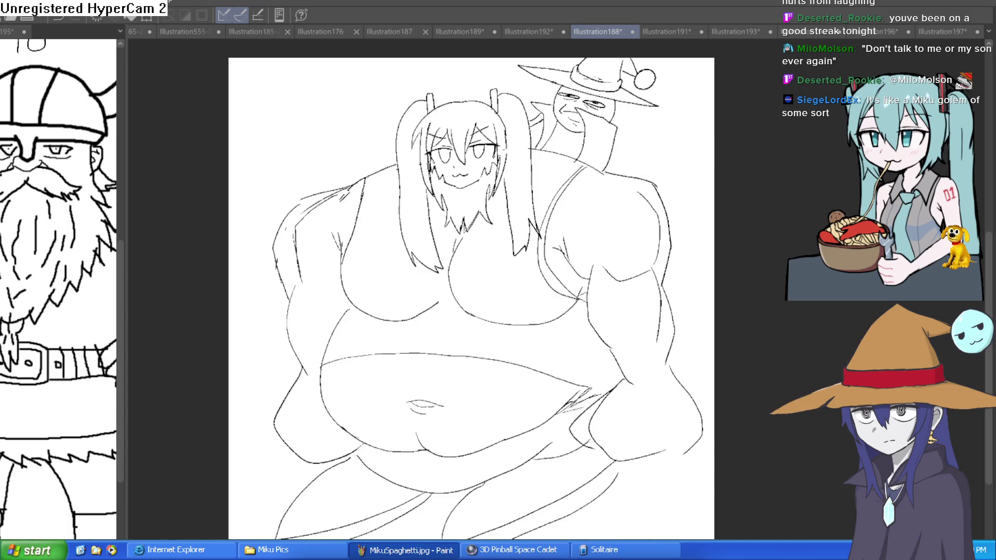